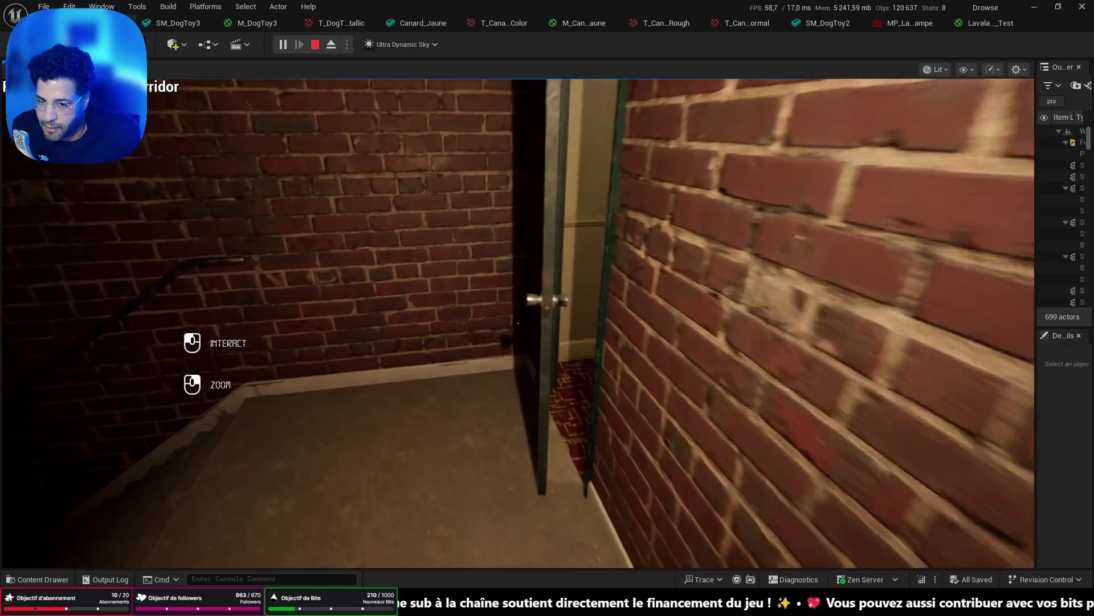
Walk the player through the half-open door, past the brick stairwell and down the carpeted corridors.
key("w")
key("w")
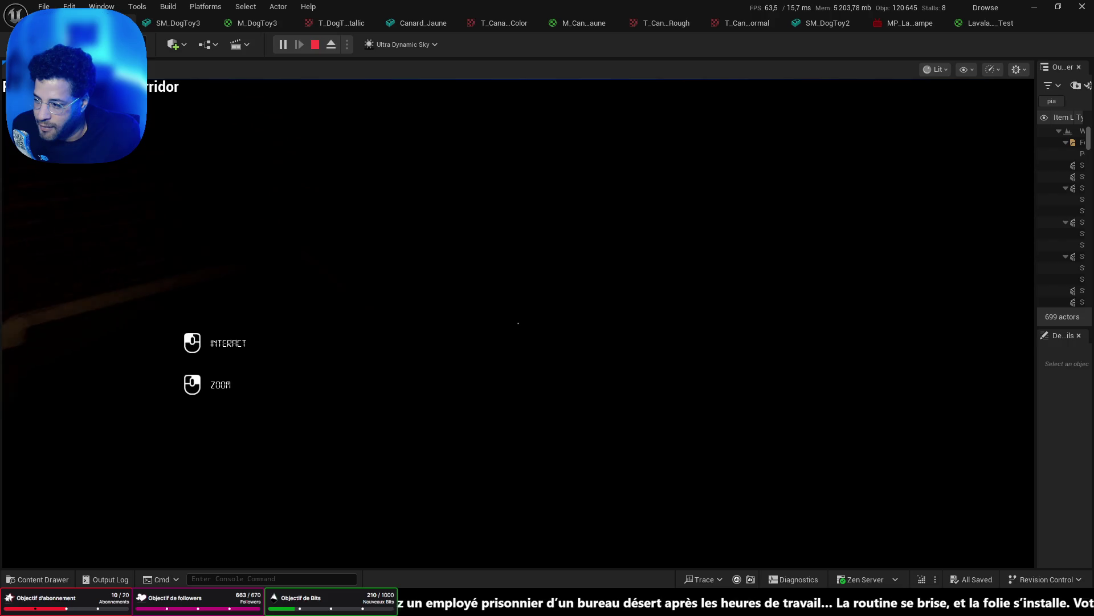
key("w")
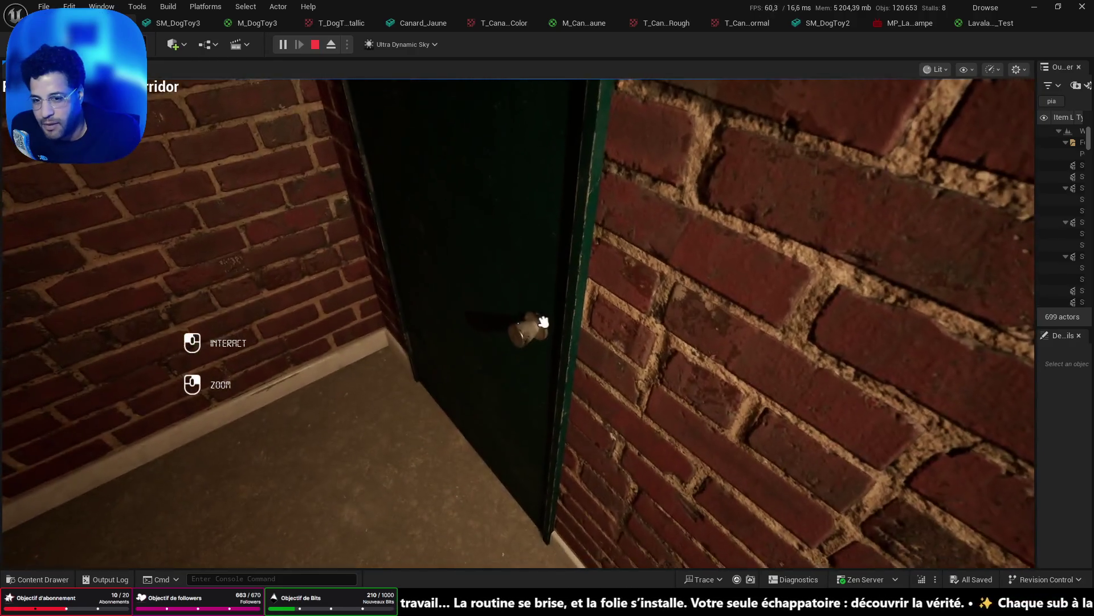
key("w")
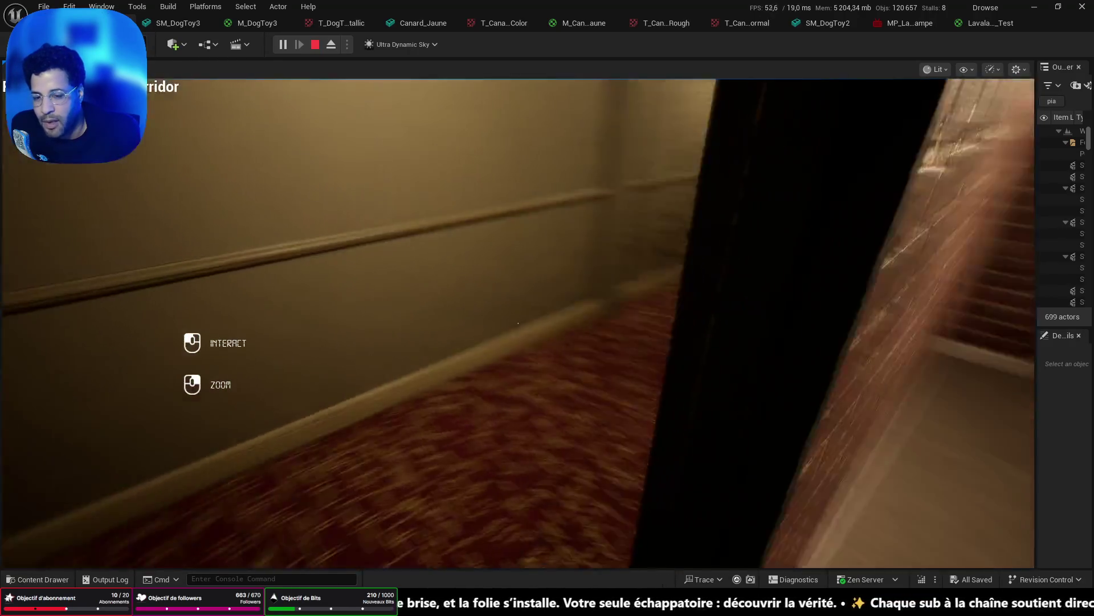
key("w")
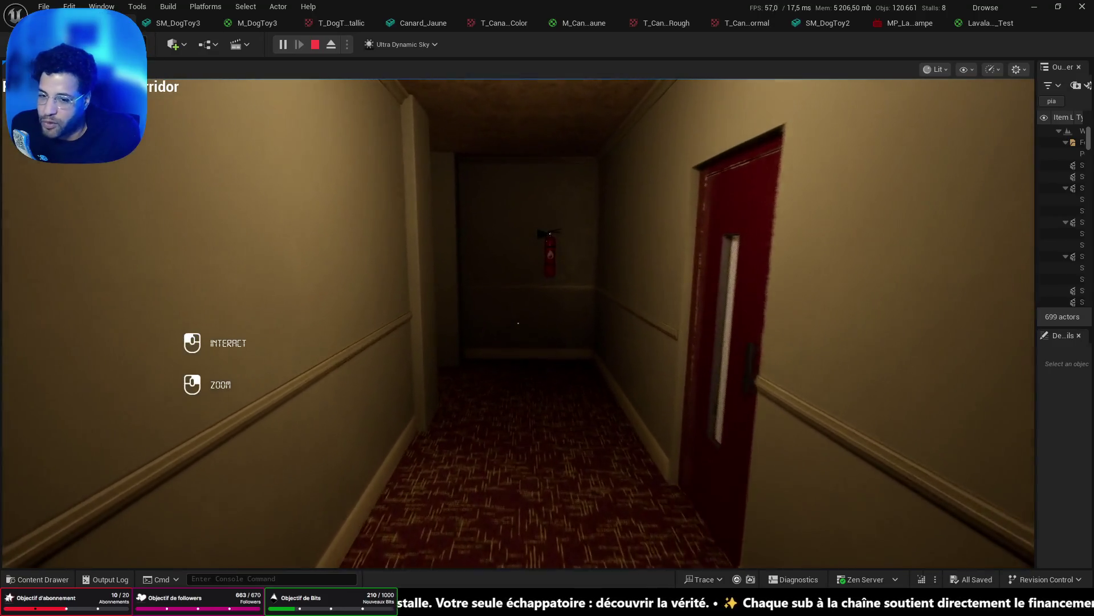
key("w")
mouse_move(518, 323)
key("w")
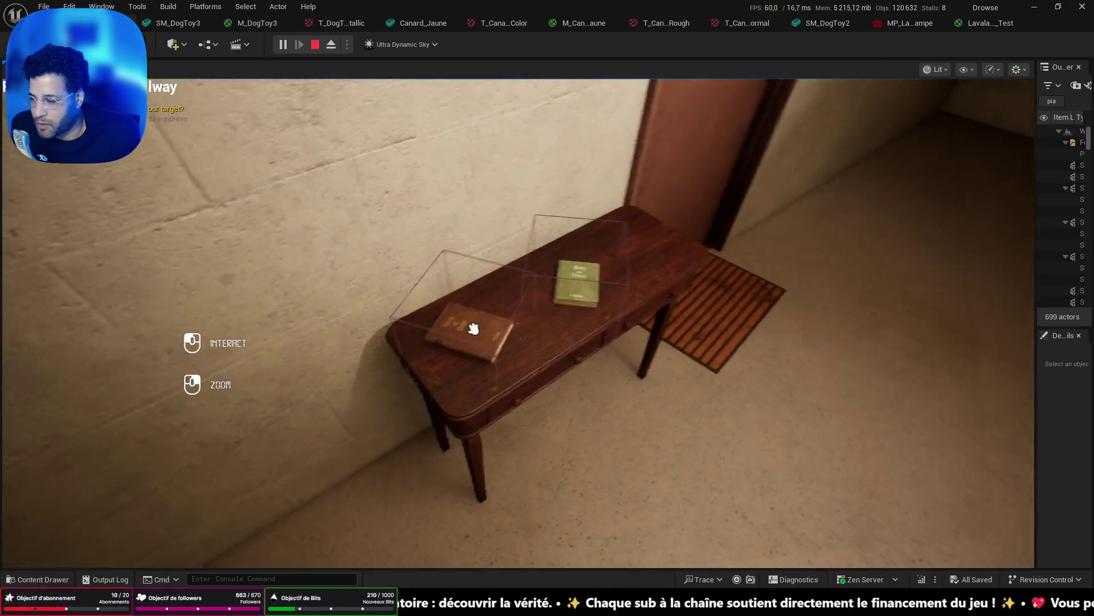
Inspect the Herbs and Flowers and Glory of Youth books on the table, putting each back.
key("w")
left_click(518, 323)
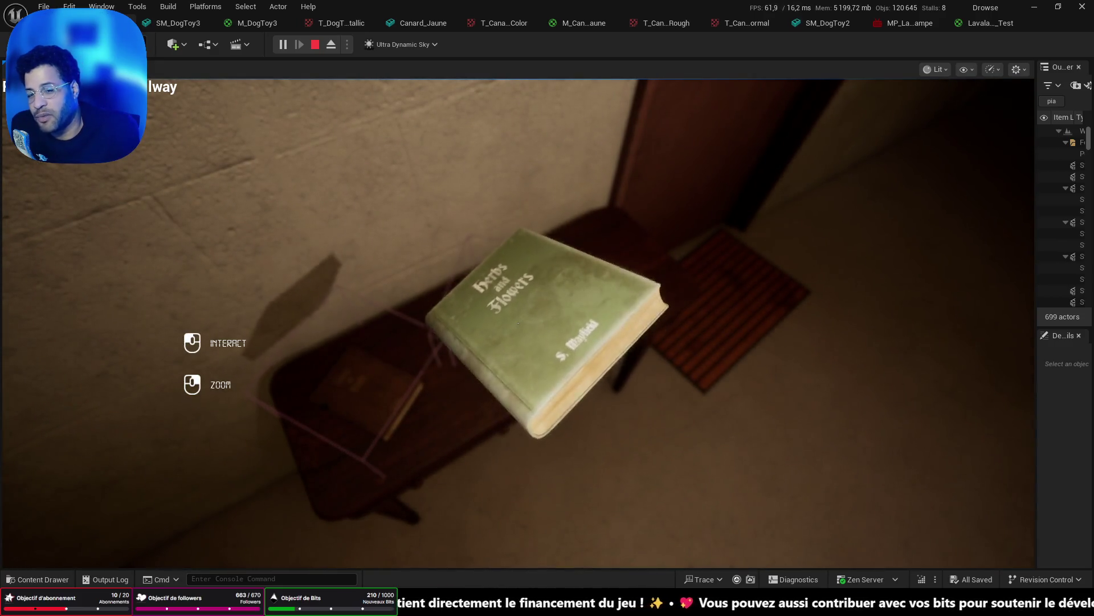
left_click(518, 323)
left_click(519, 323)
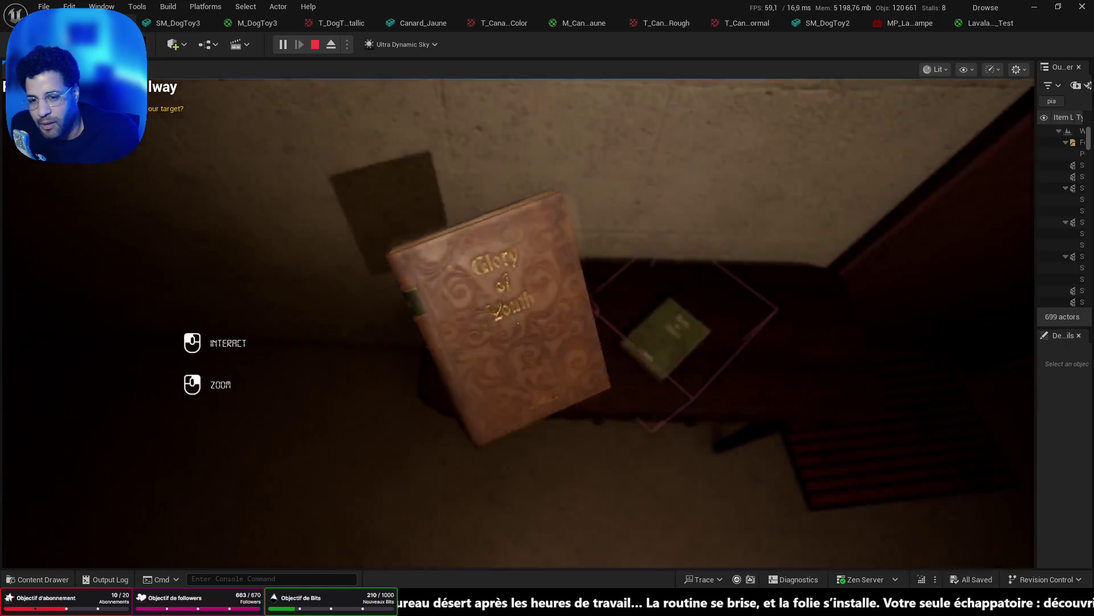
left_click(518, 323)
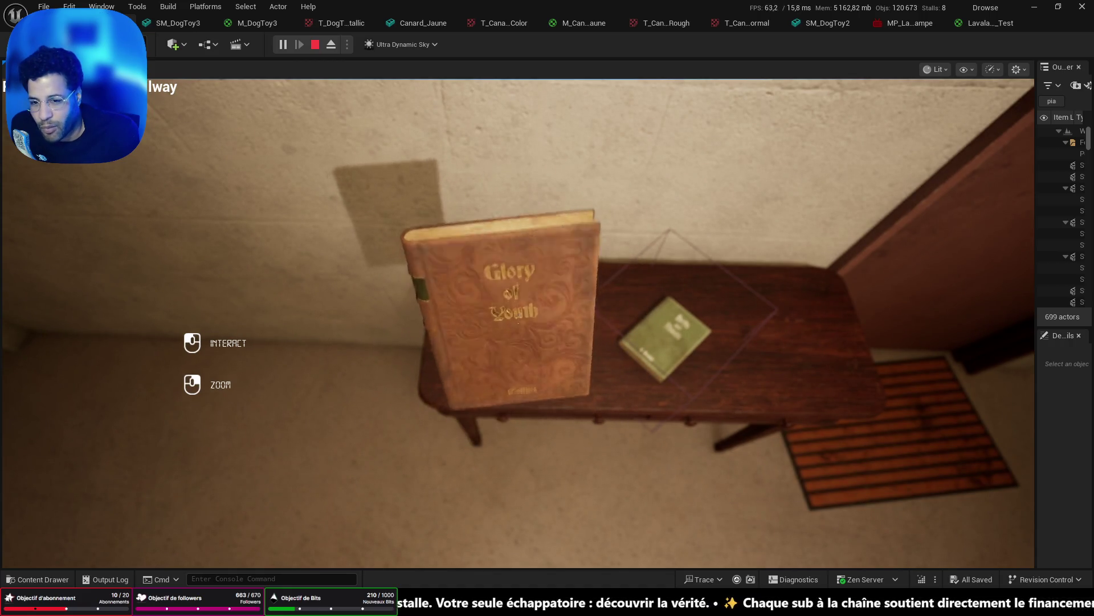
left_click(518, 323)
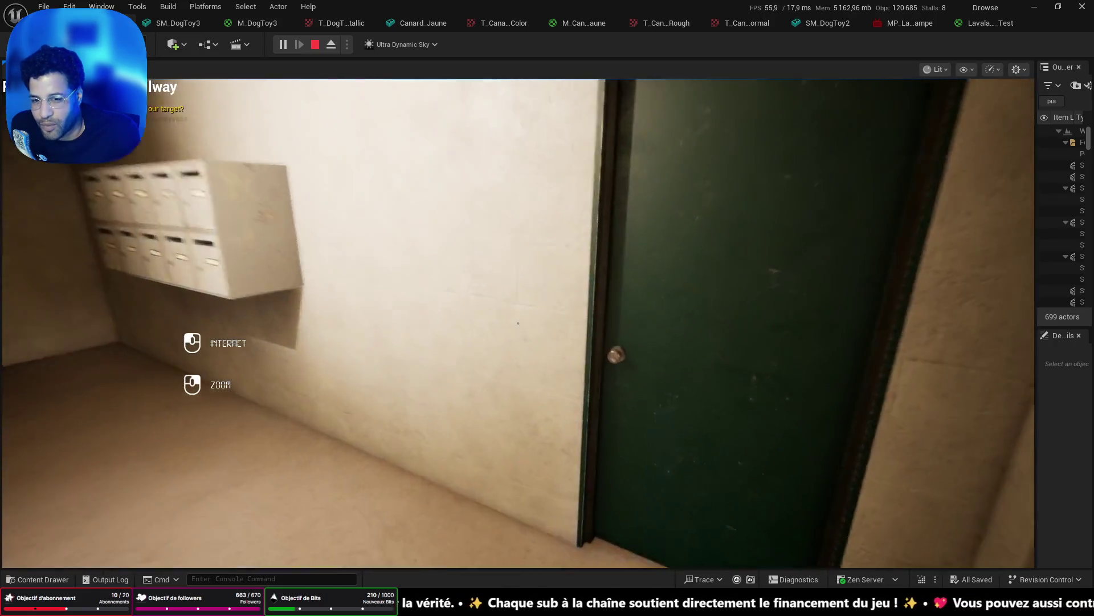
Open the green door and walk past the red door to the dark doorway.
key("w")
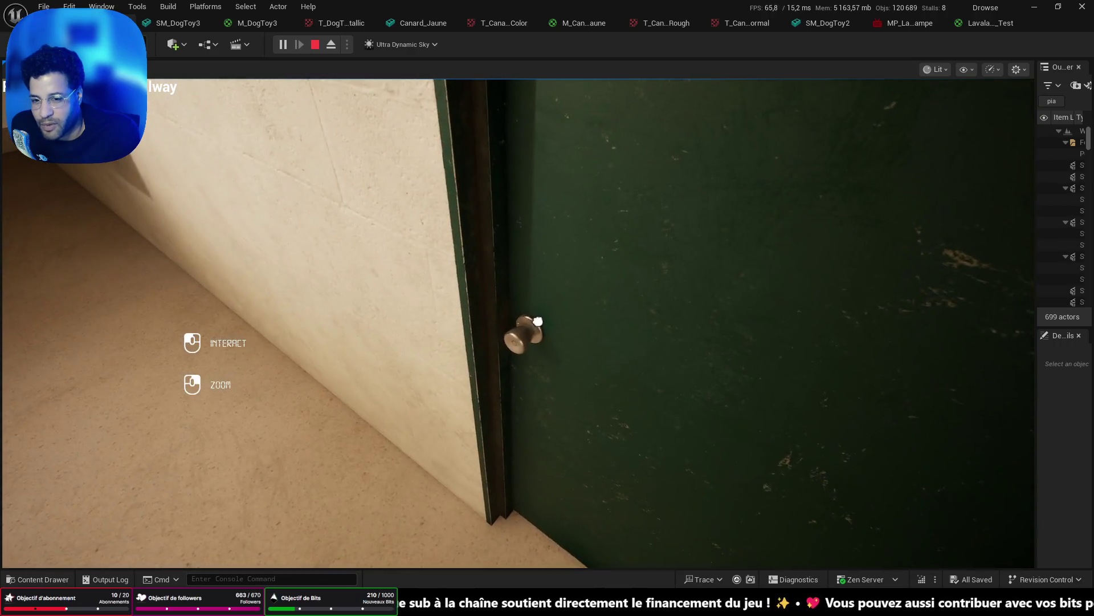
left_click(518, 323)
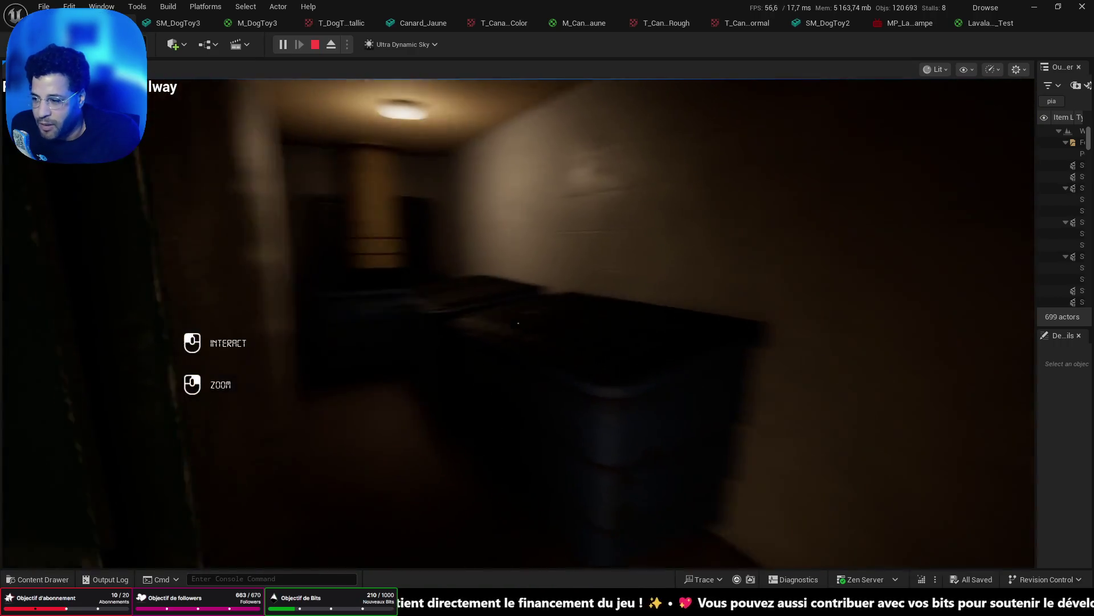
key("w")
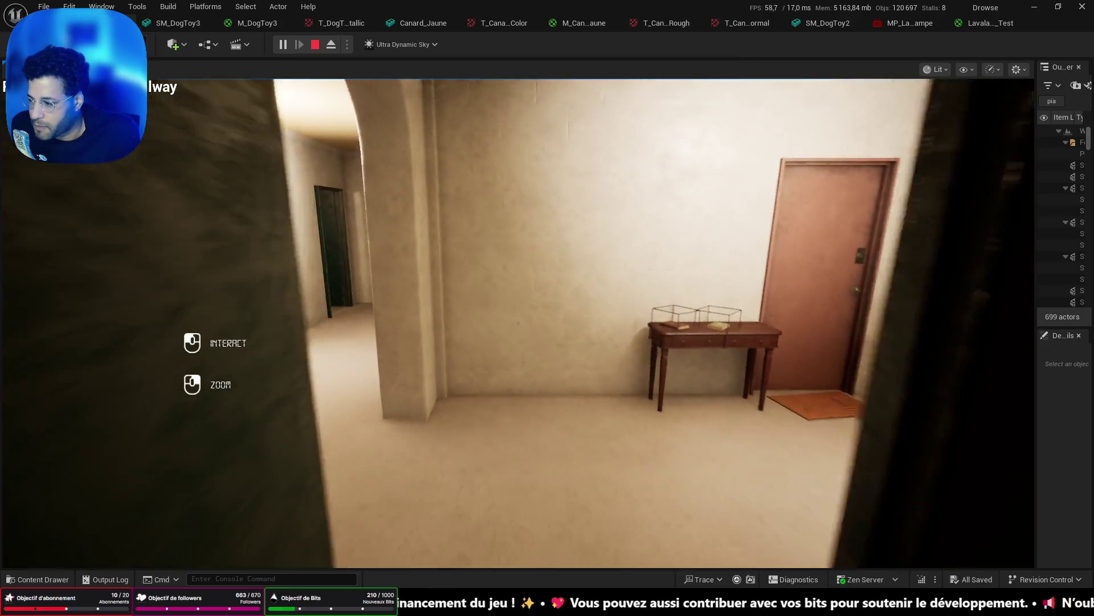
key("w")
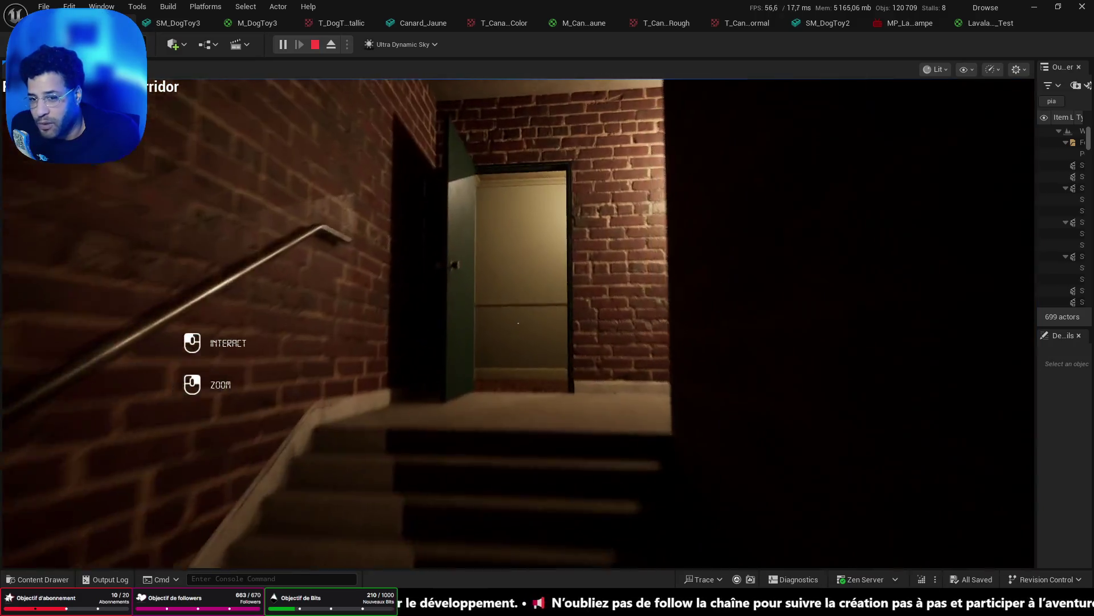
Descend the brick stairs, open the next green door, and walk the corridors to the lit hallway.
key("w")
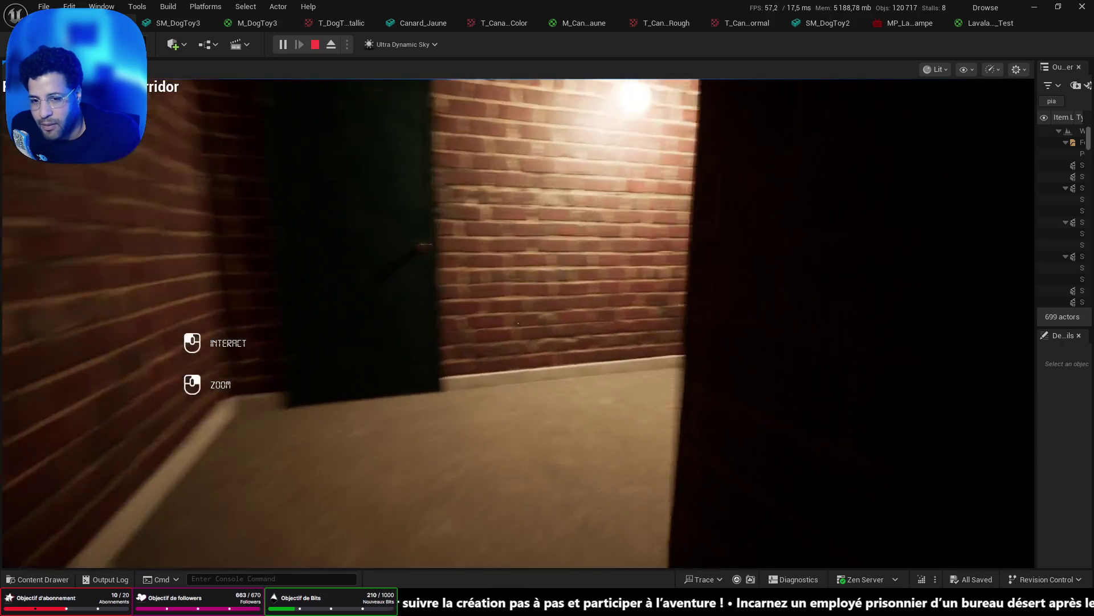
key("w")
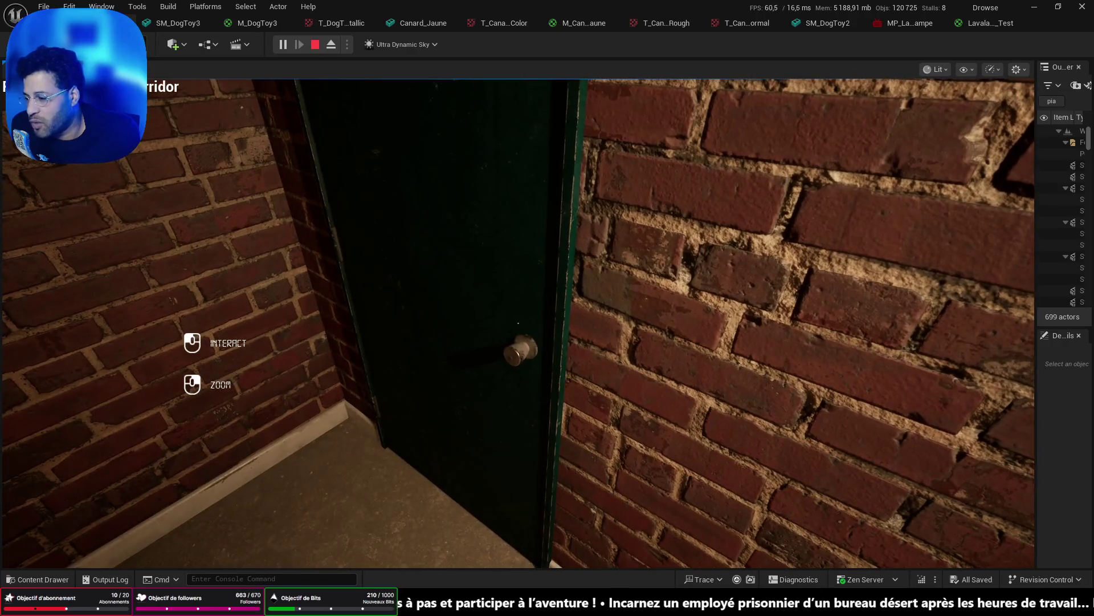
left_click(518, 323)
key("w")
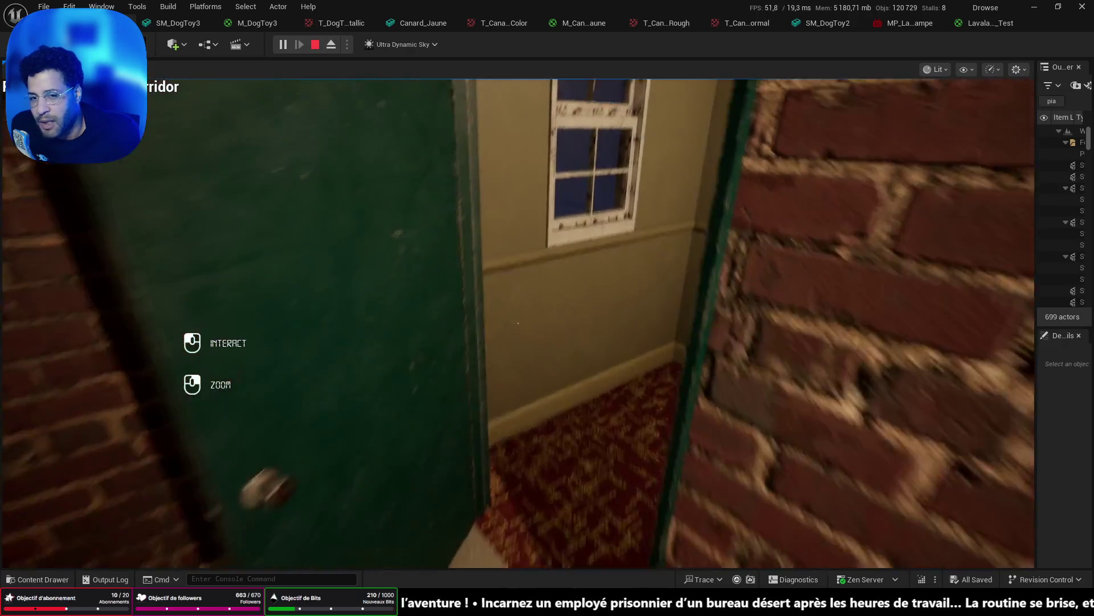
key("w")
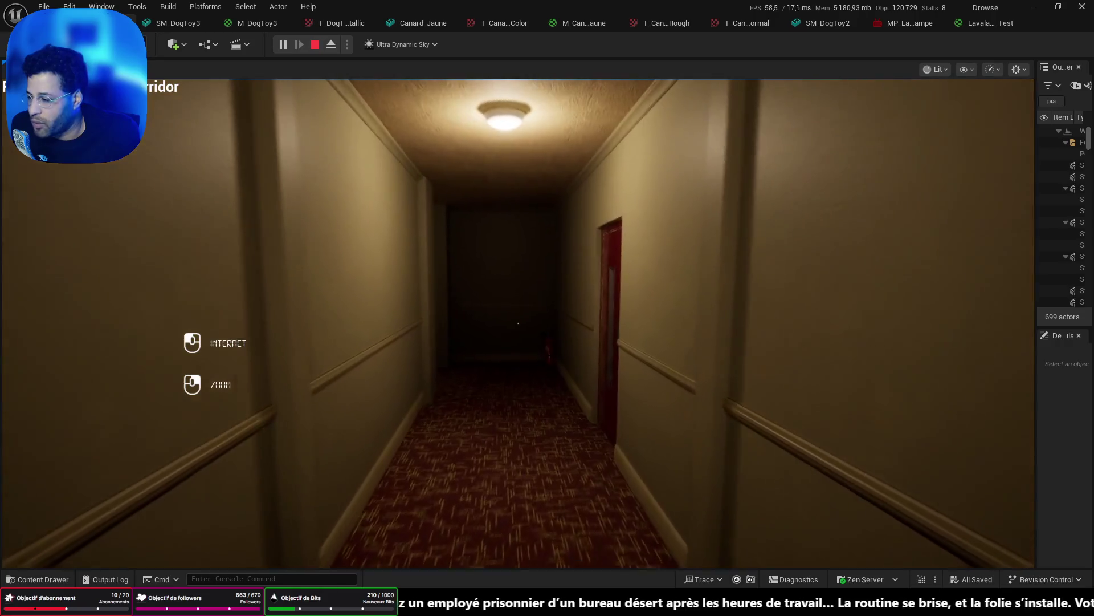
key("w")
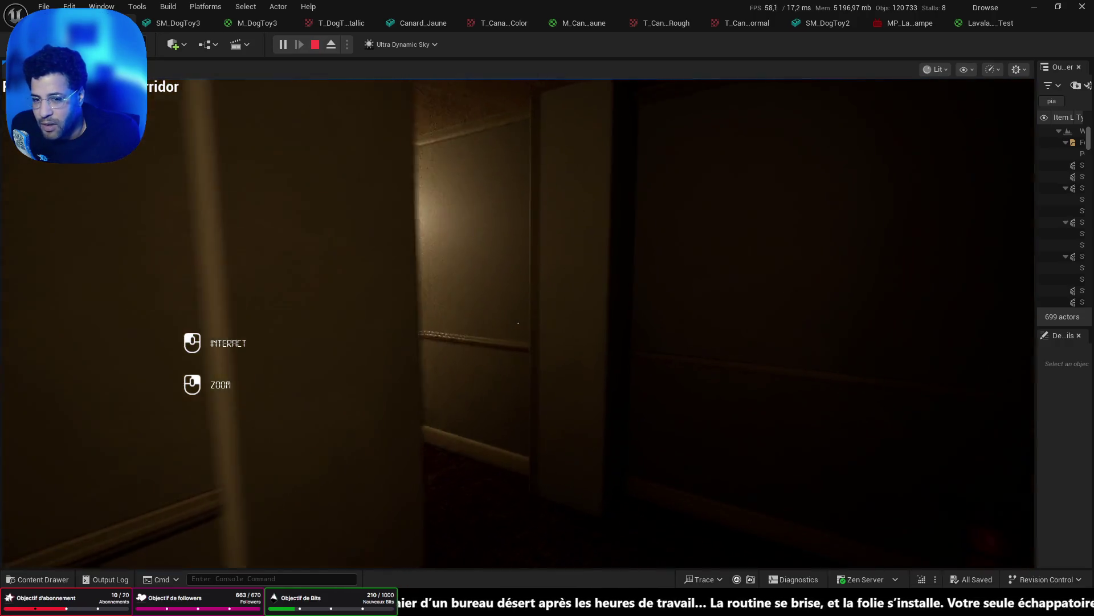
key("w")
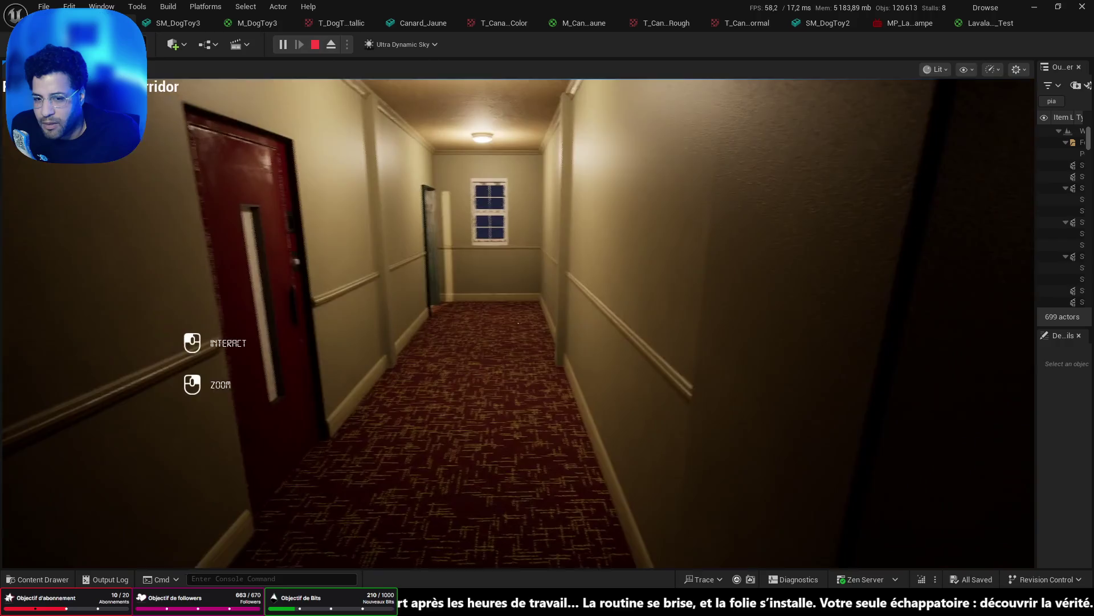
key("w")
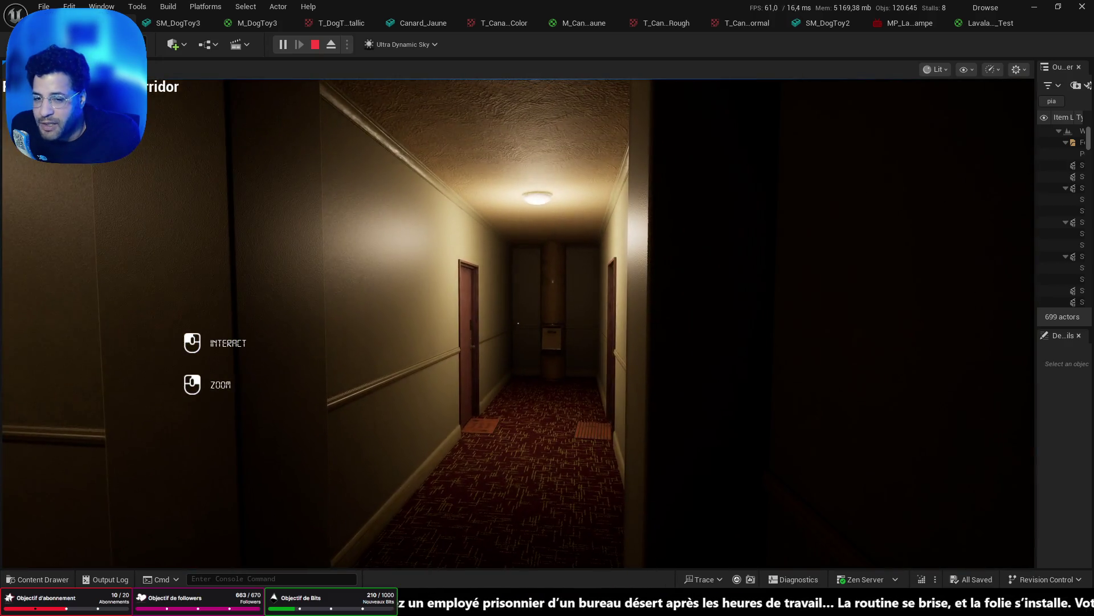
Walk down the corridor, pull the door open by its knob, and enter the apartment.
key("w")
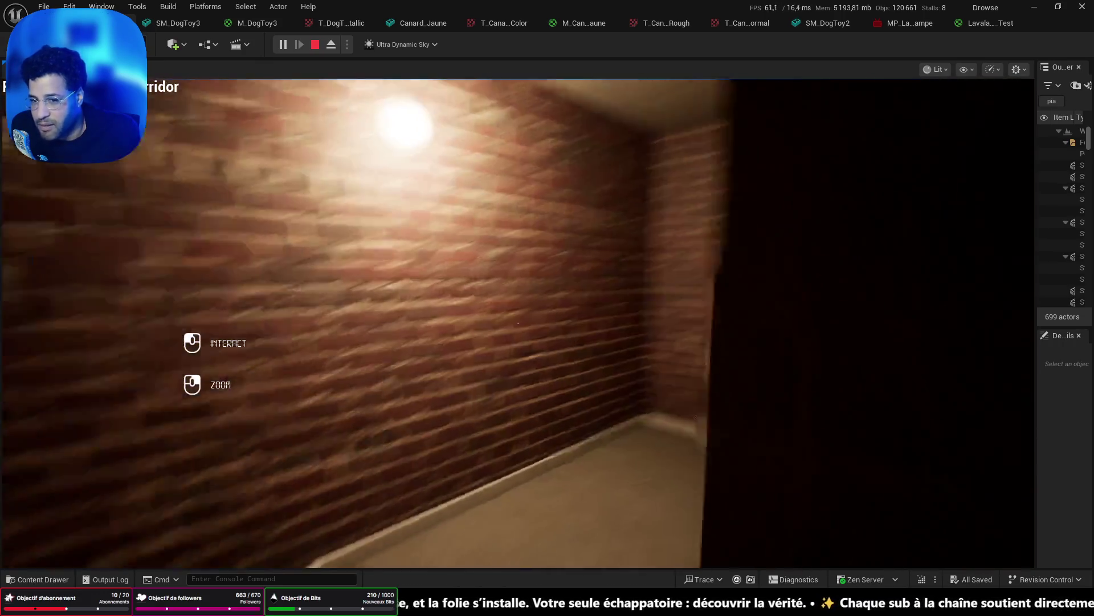
mouse_move(518, 323)
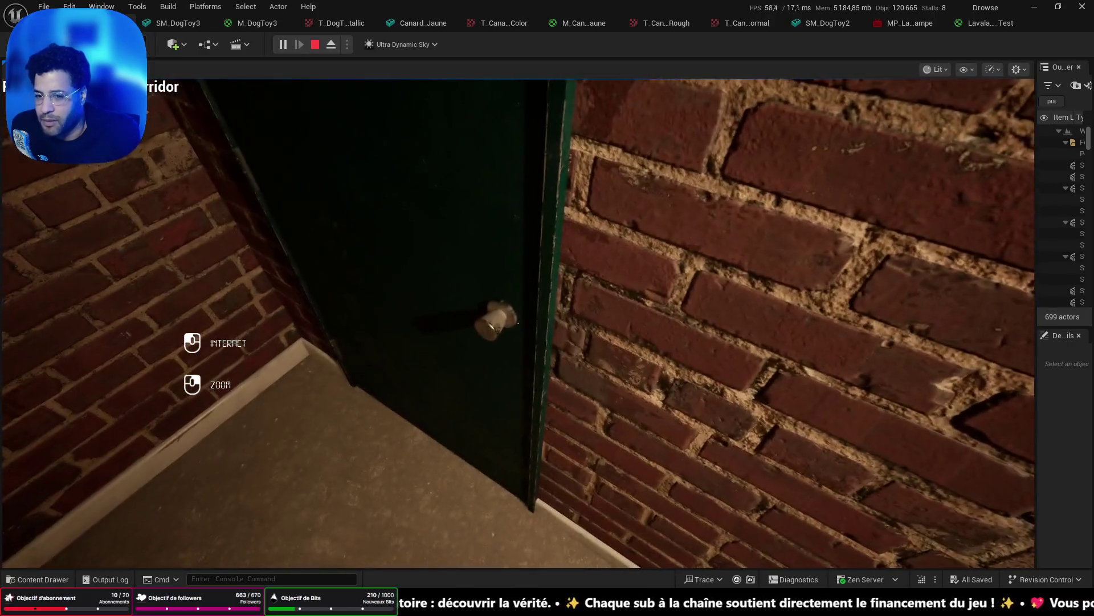
left_click_drag(518, 323, 519, 325)
mouse_move(518, 323)
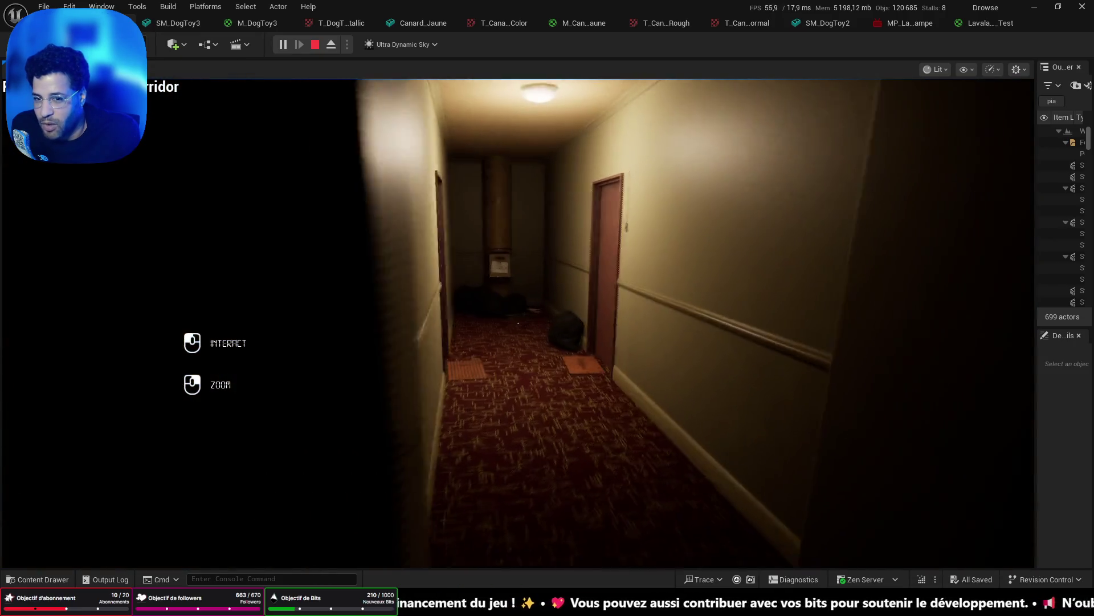
key("w")
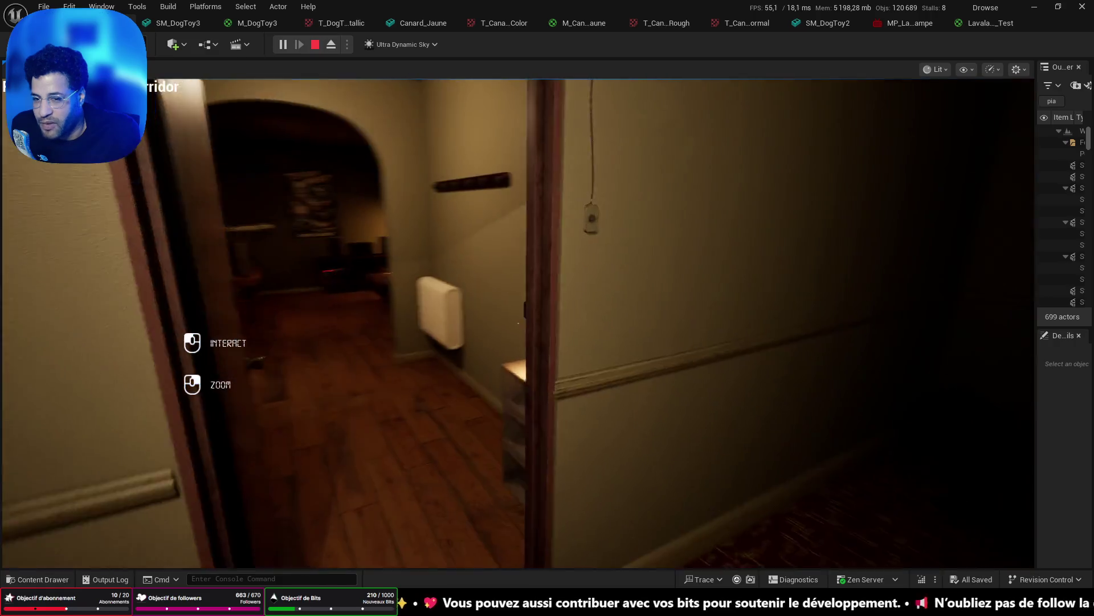
key("w")
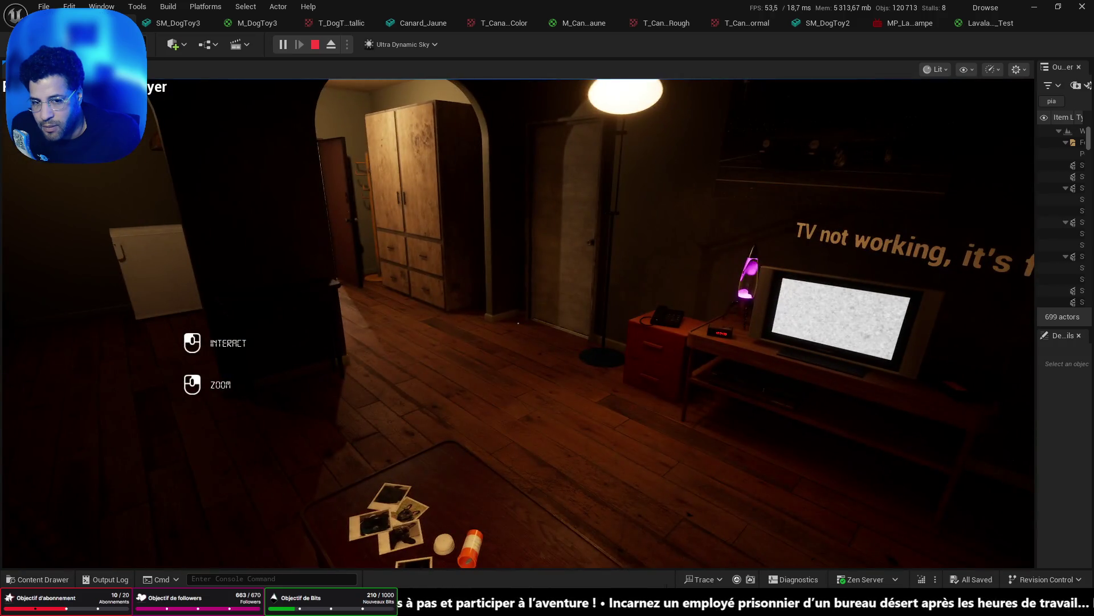
Explore the apartment around the TV and lava lamp, then end Play-in-Editor with Esc.
key("w")
key("w")
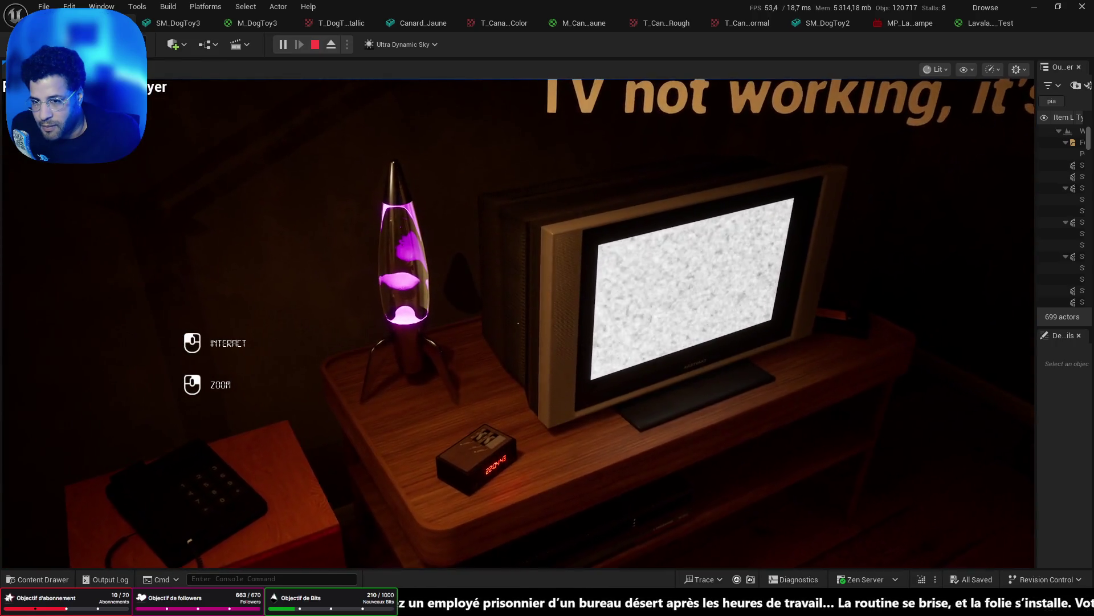
key("s")
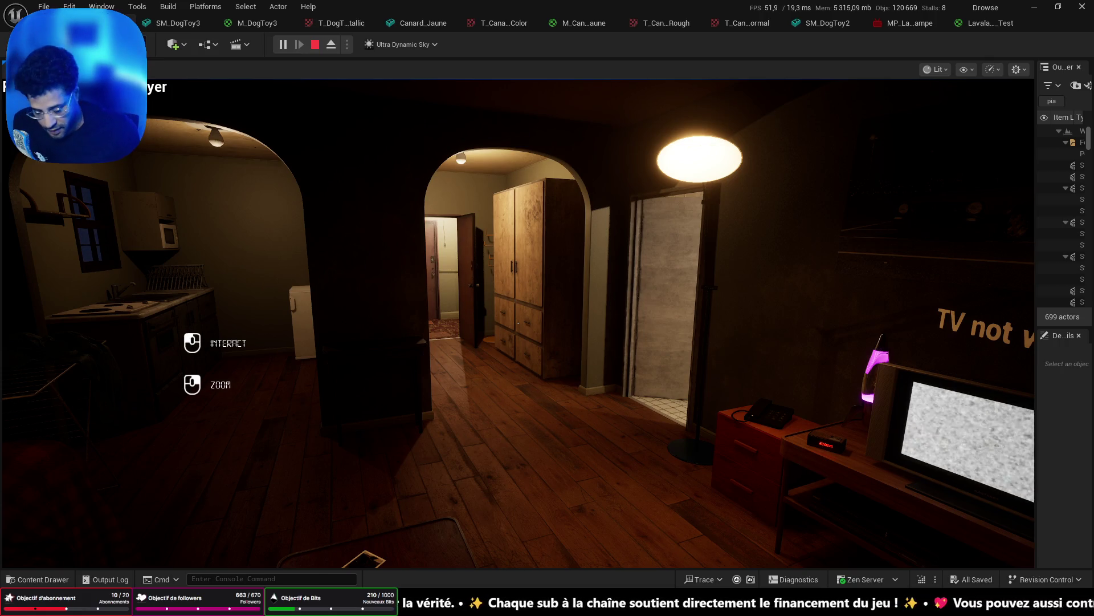
key("w")
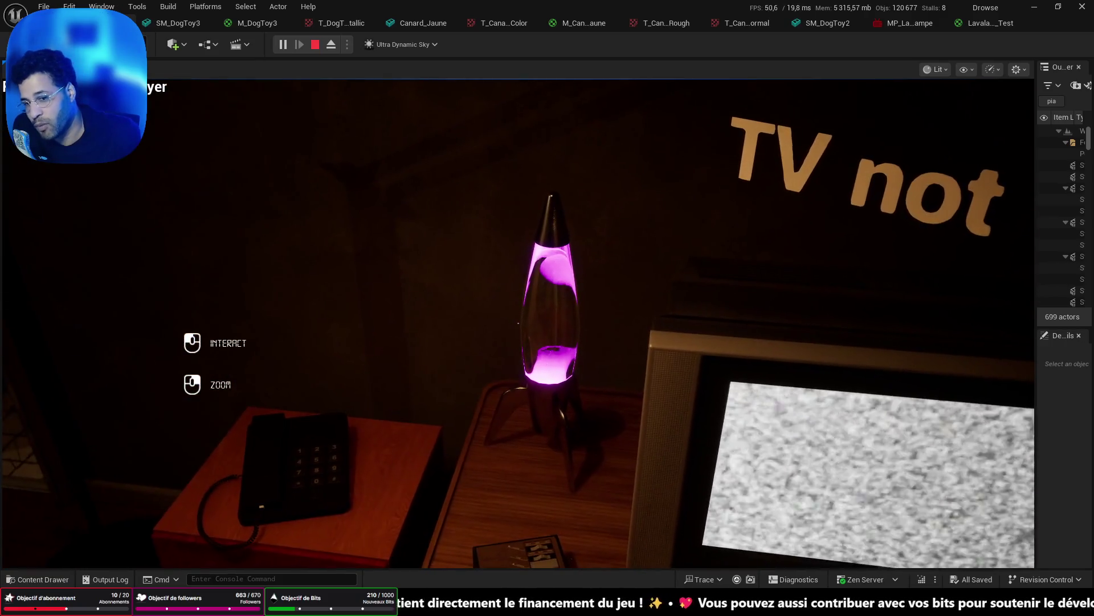
key("s")
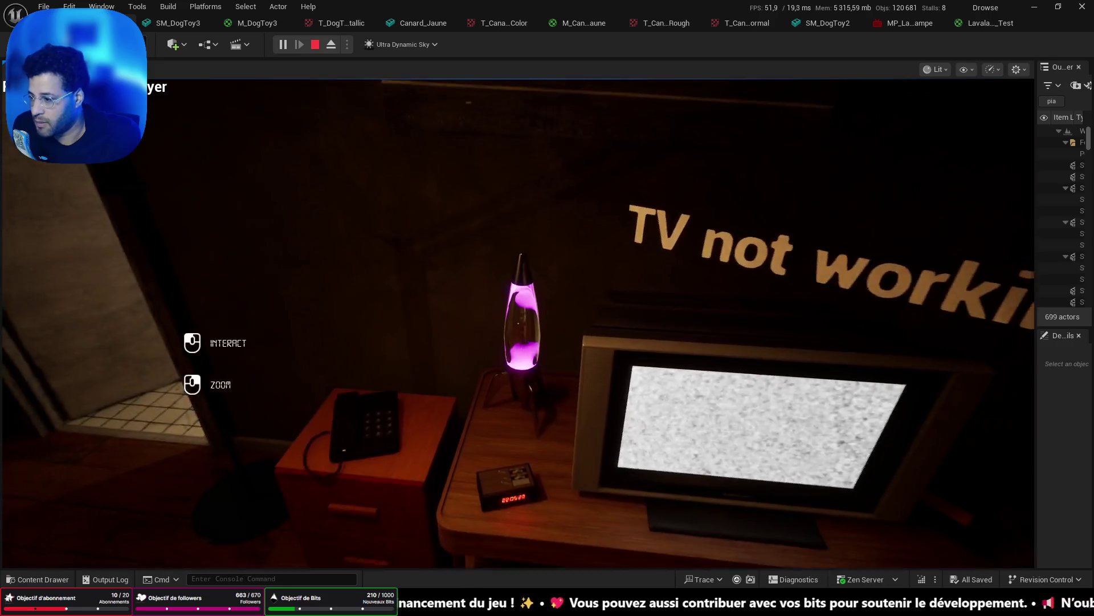
key("s")
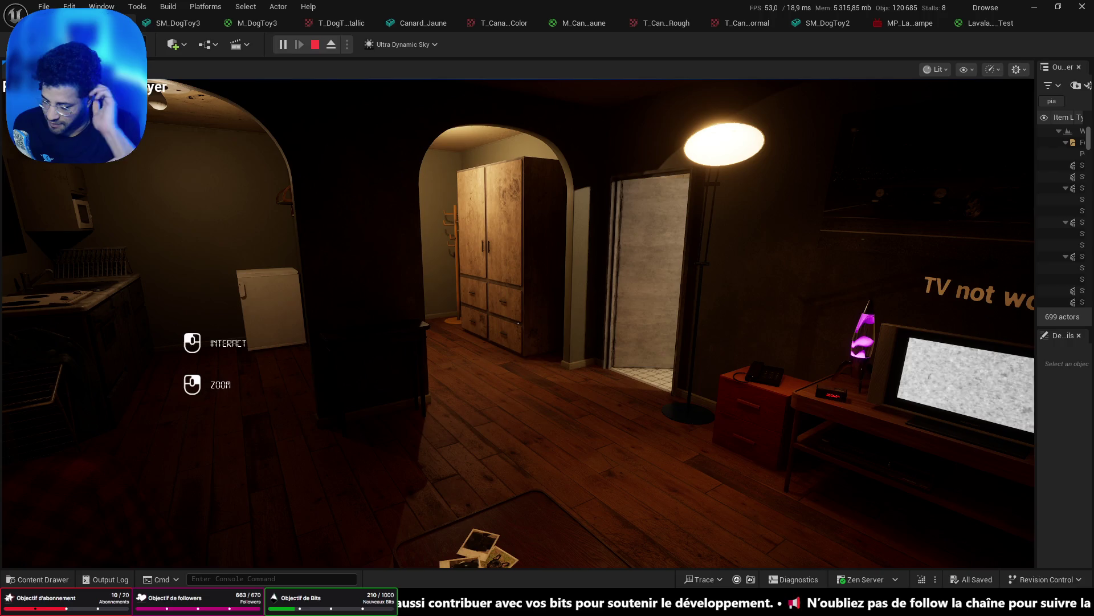
key("Escape")
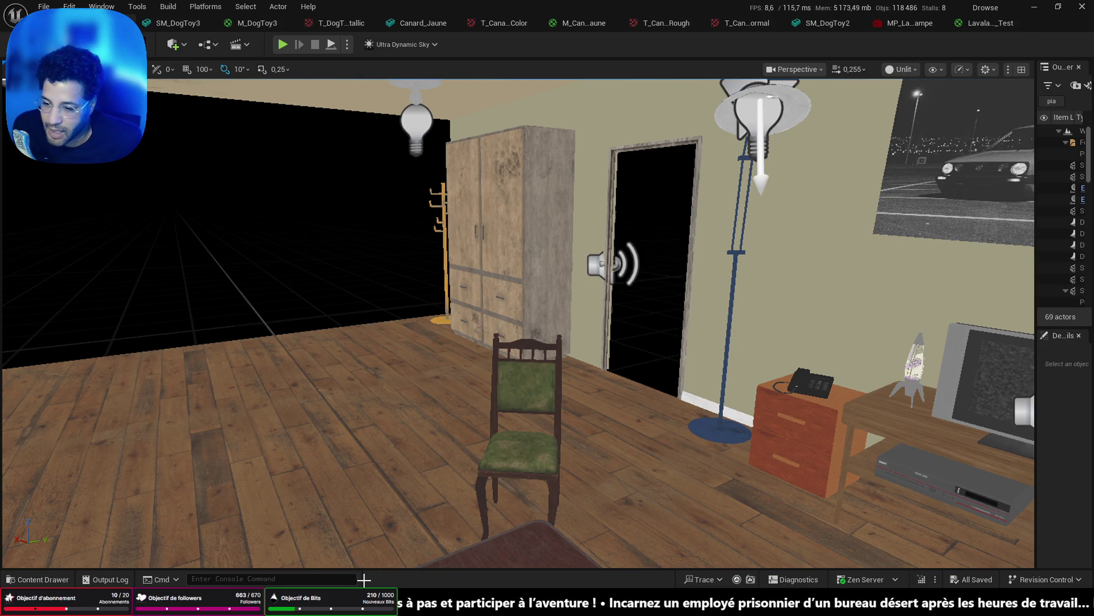
Open the desktop's TimeMachineDemo folder in File Explorer and play the RUN (MAP01) track.
mouse_move(365, 601)
left_click(425, 544)
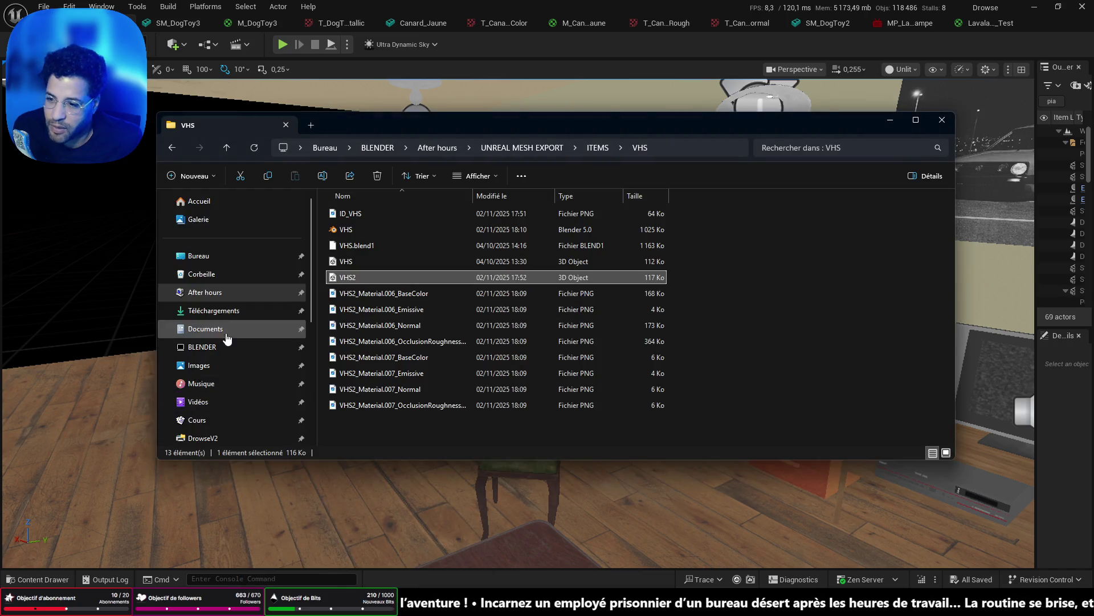
scroll(228, 339, "down", 4)
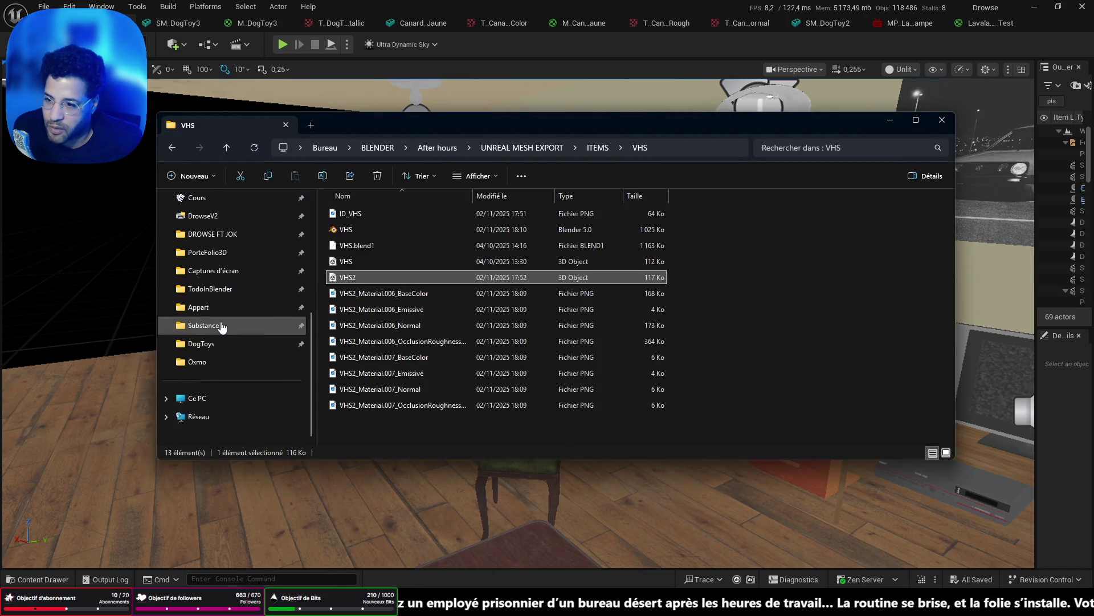
scroll(219, 319, "up", 5)
left_click(194, 260)
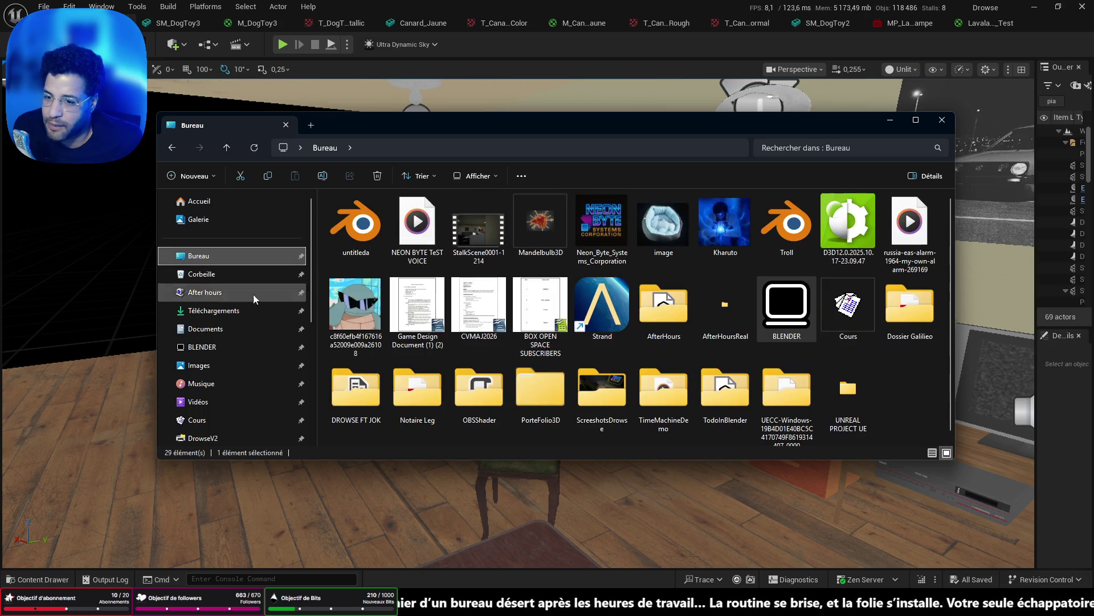
double_click(663, 394)
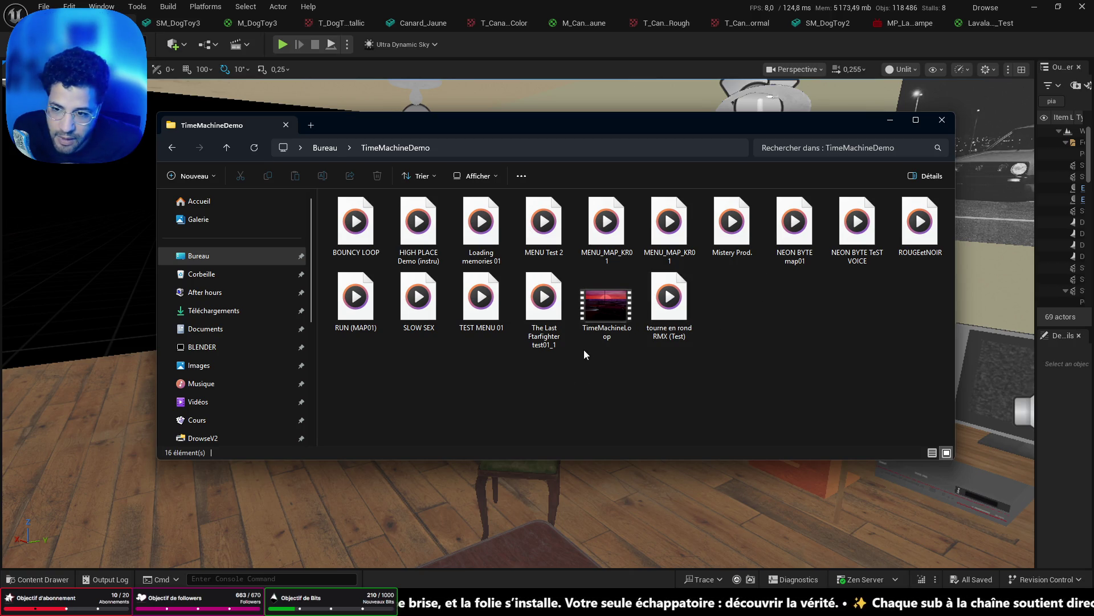
double_click(357, 303)
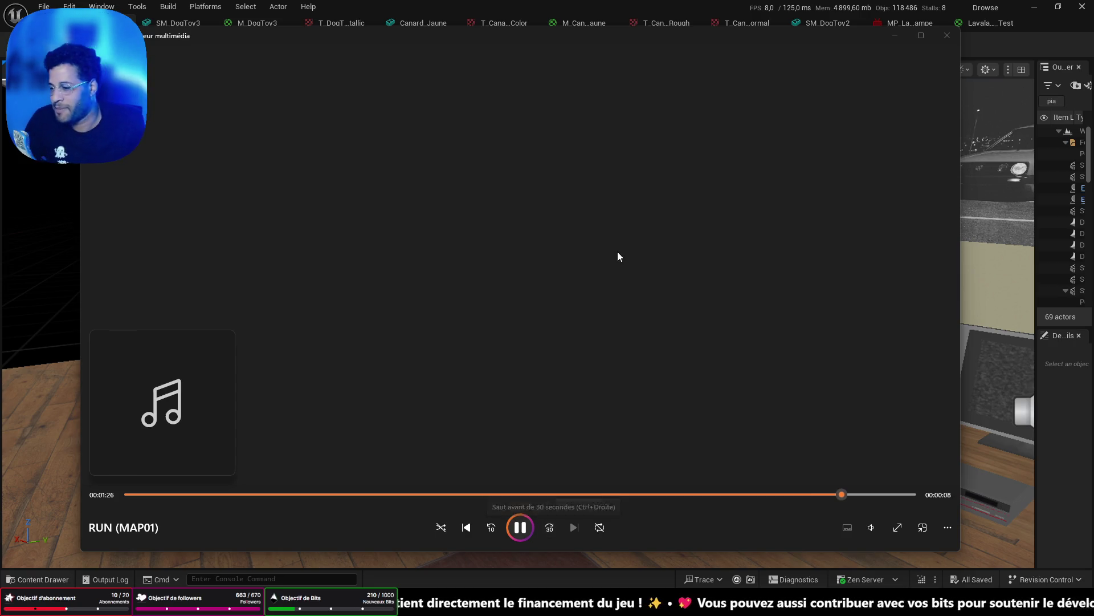
Close the RUN (MAP01) playback near the end of the track.
left_click(947, 36)
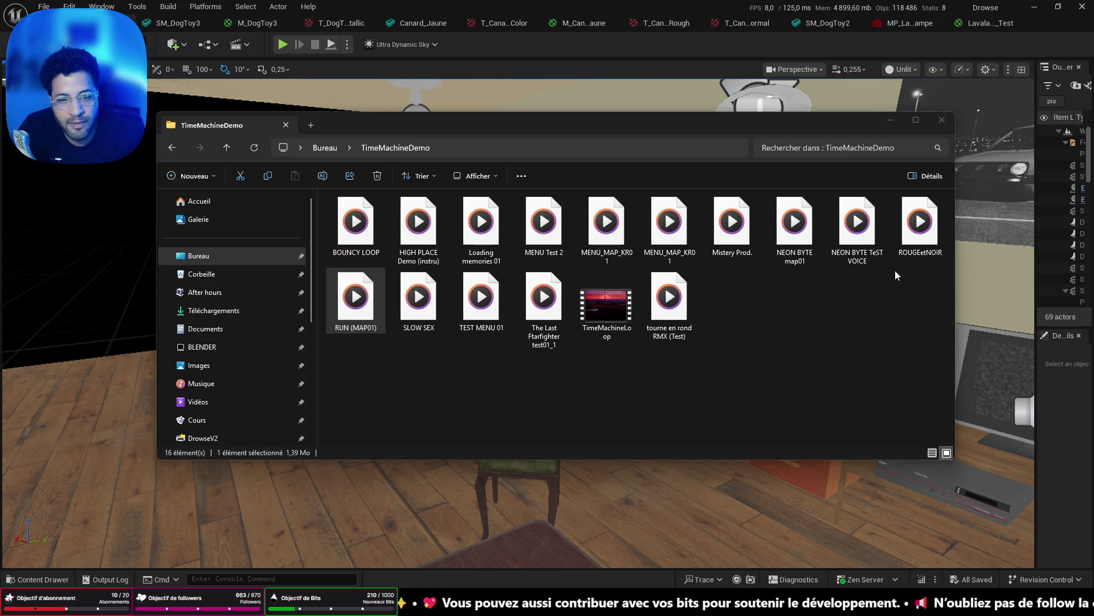
Select and play the SLOW SEX track from the TimeMachineDemo folder.
left_click(406, 291)
double_click(405, 291)
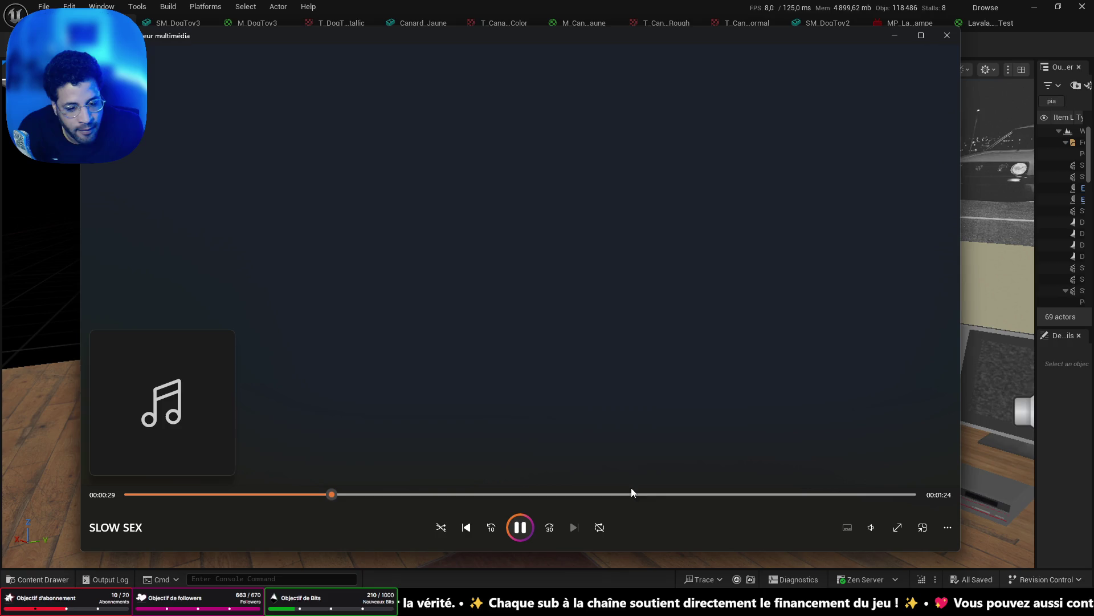
Raise the SLOW SEX playback volume from 35 to 100, then close Media Player.
left_click(879, 525)
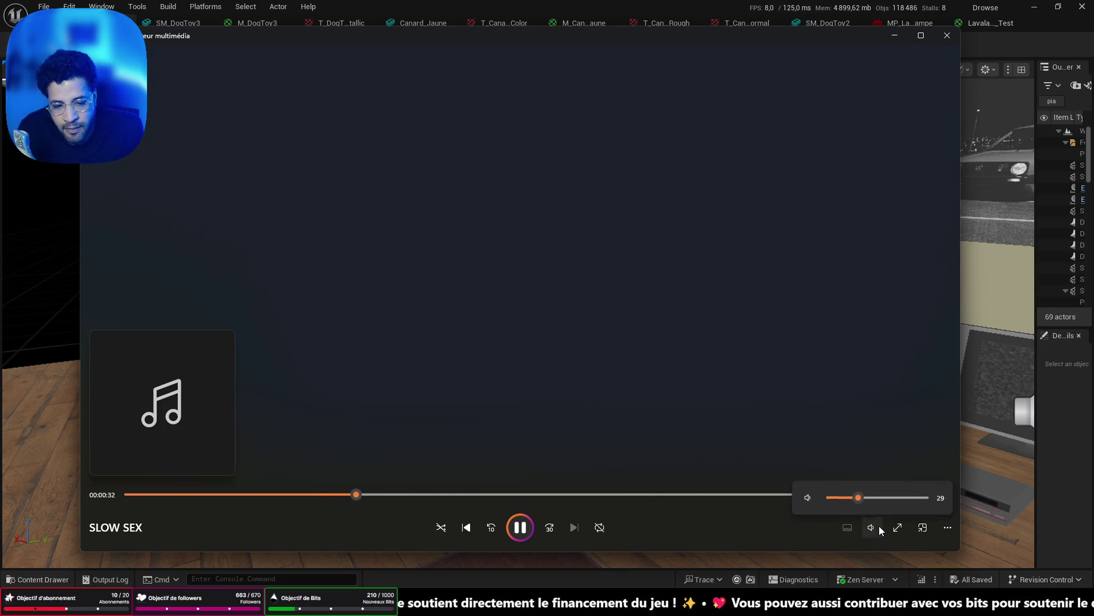
left_click(863, 501)
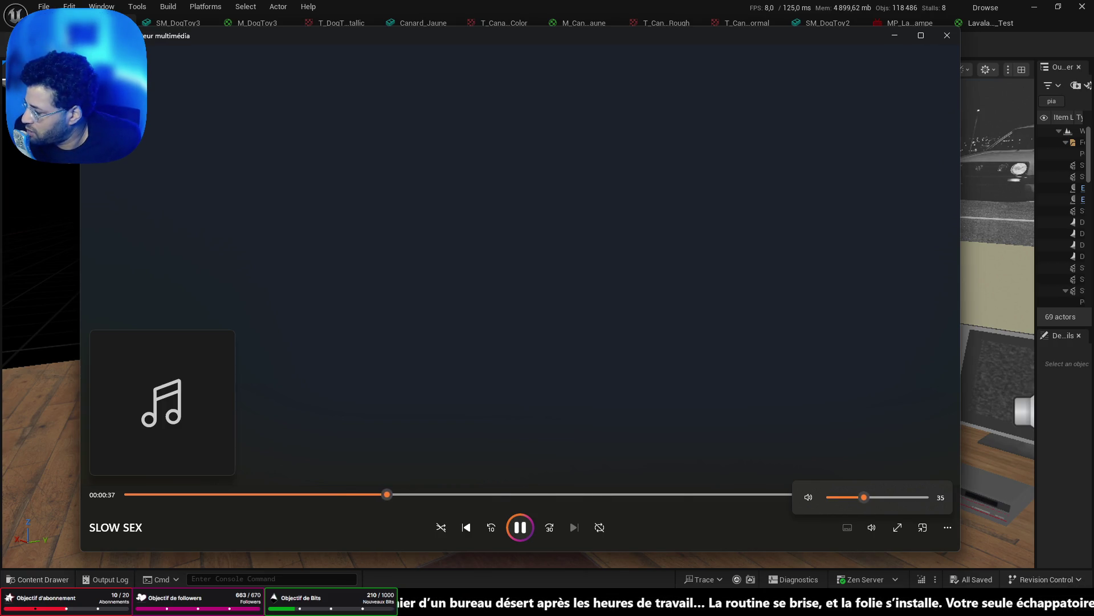
left_click(872, 528)
left_click_drag(874, 497, 987, 496)
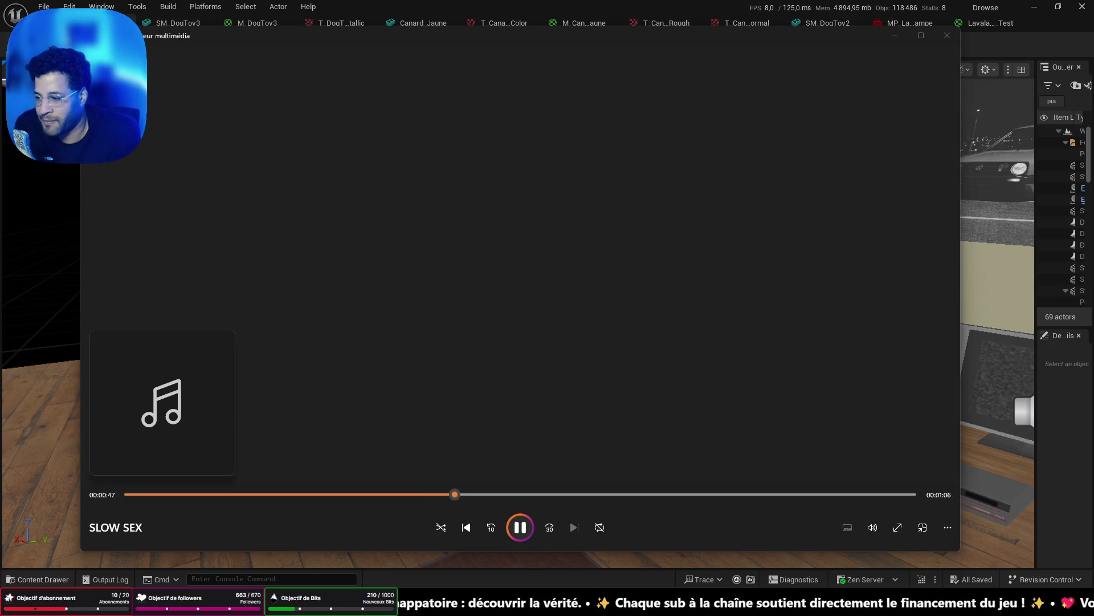
left_click(951, 37)
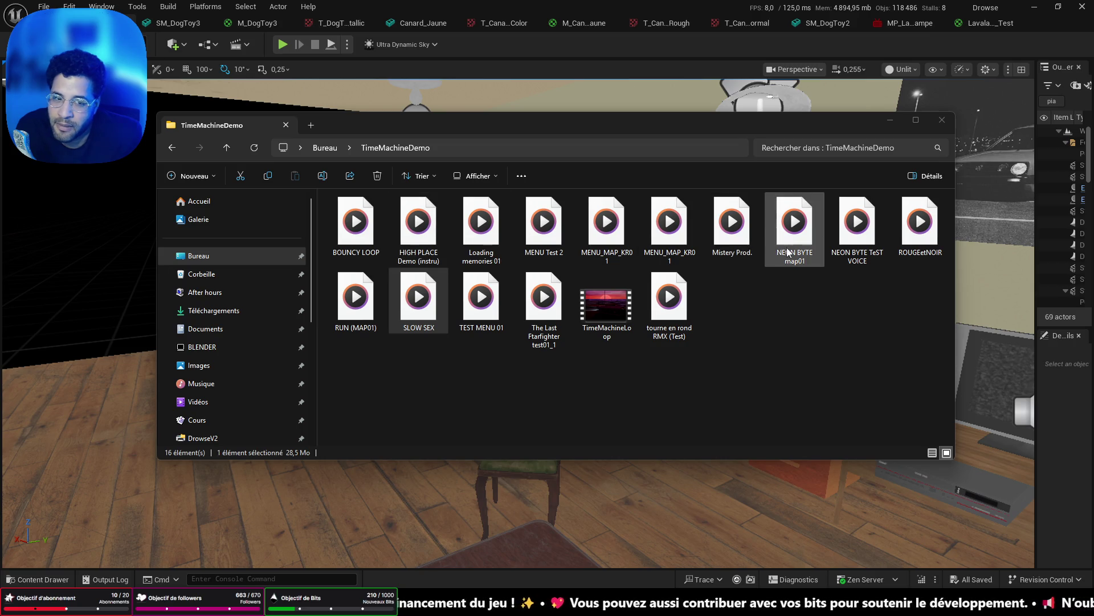
Briefly play BOUNCY LOOP, close it, then start HIGH PLACE Demo (instru).
double_click(353, 240)
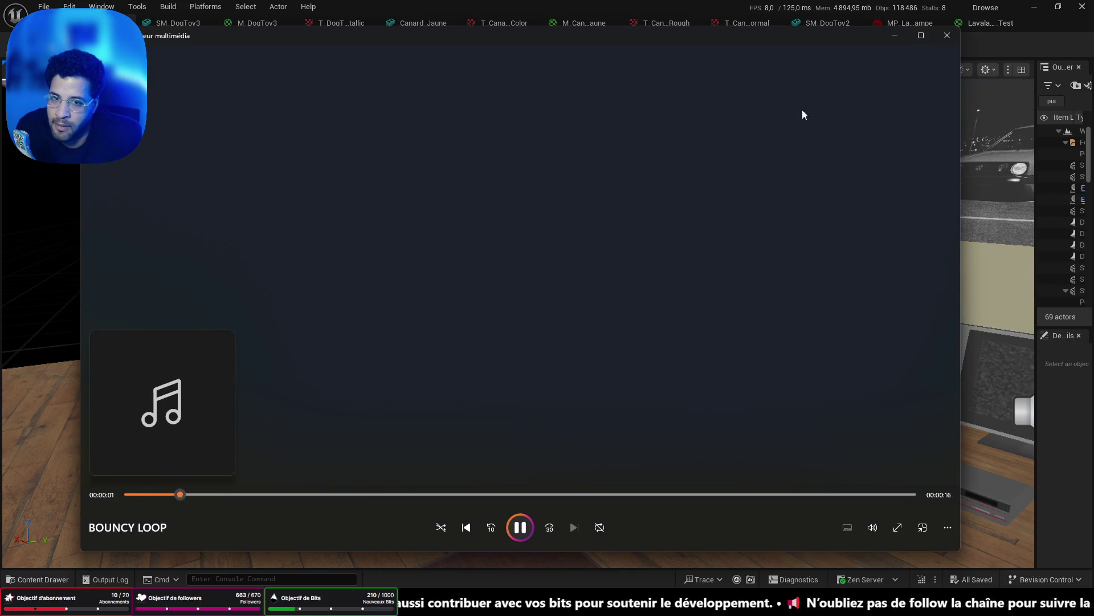
left_click(939, 38)
double_click(426, 212)
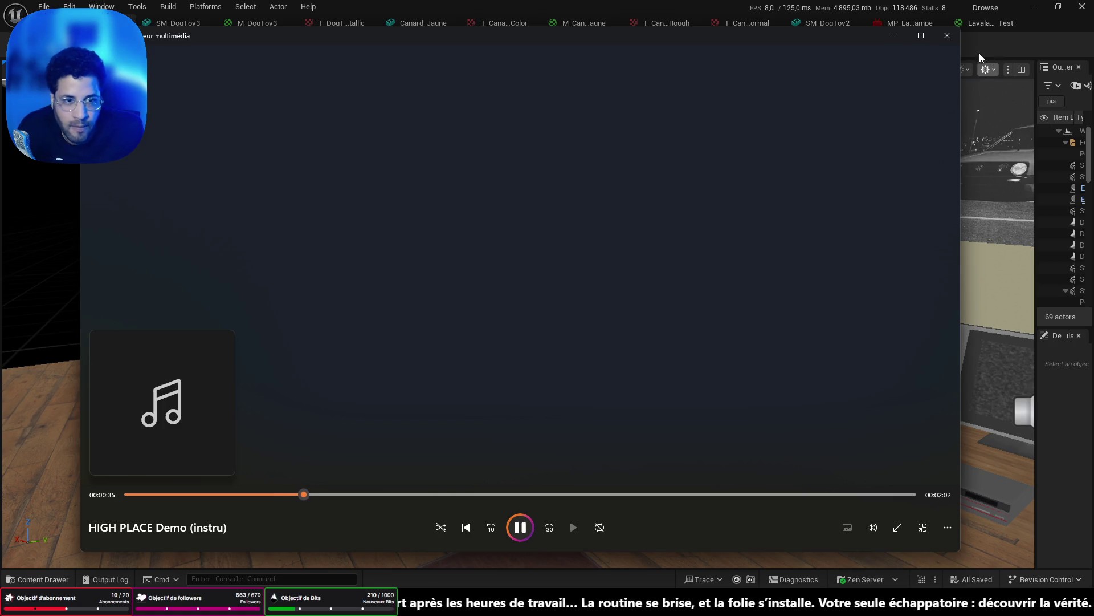
Stop HIGH PLACE Demo, play Loading memories 01, close it, and return to the 'meuble cassette vhs' results.
left_click(947, 34)
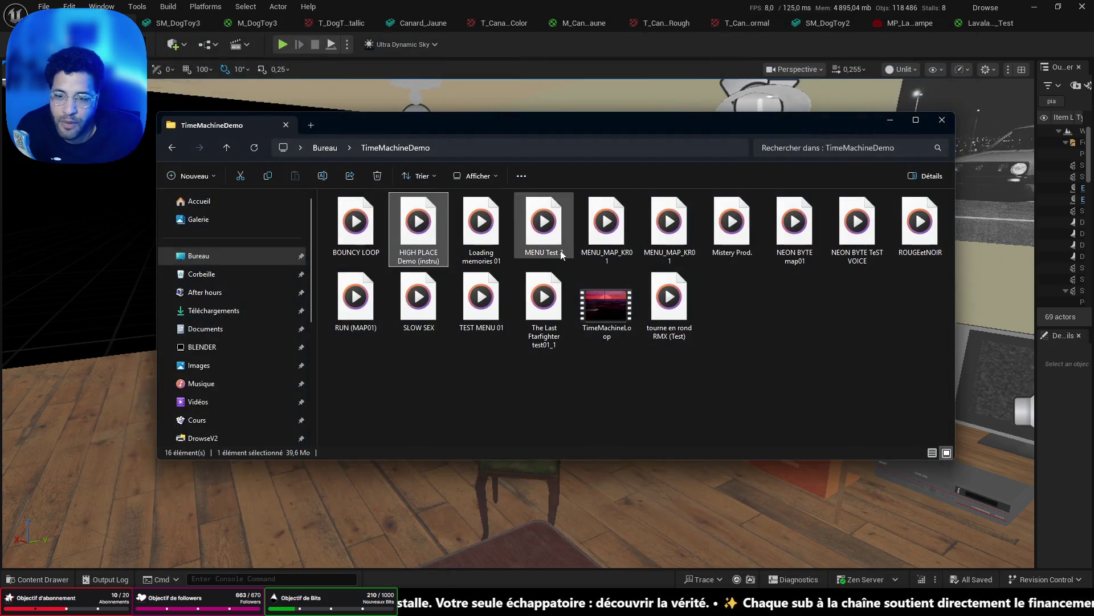
double_click(485, 231)
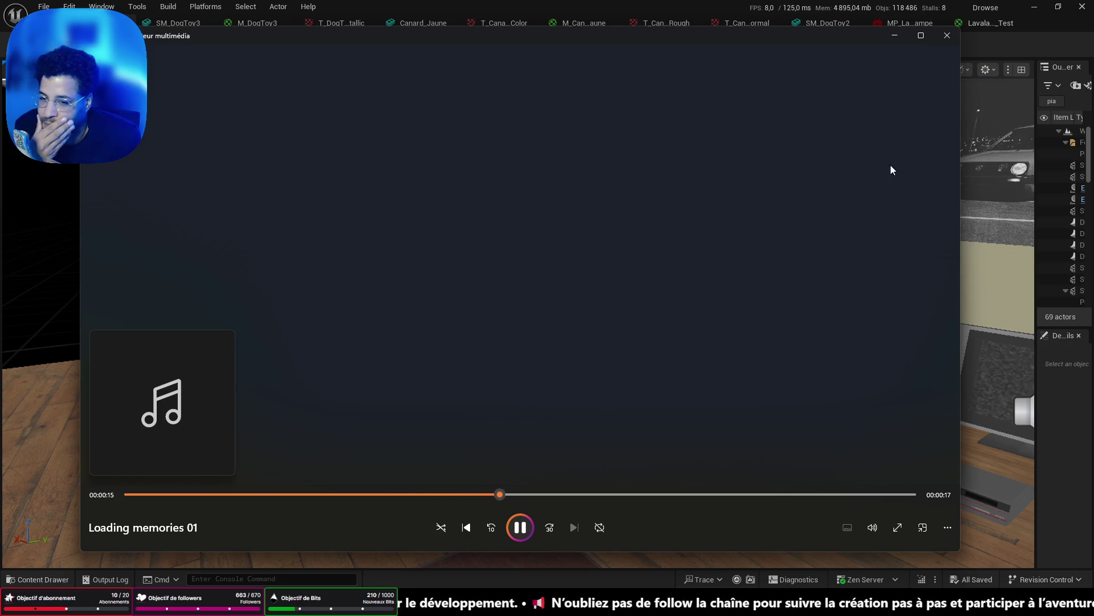
left_click(945, 40)
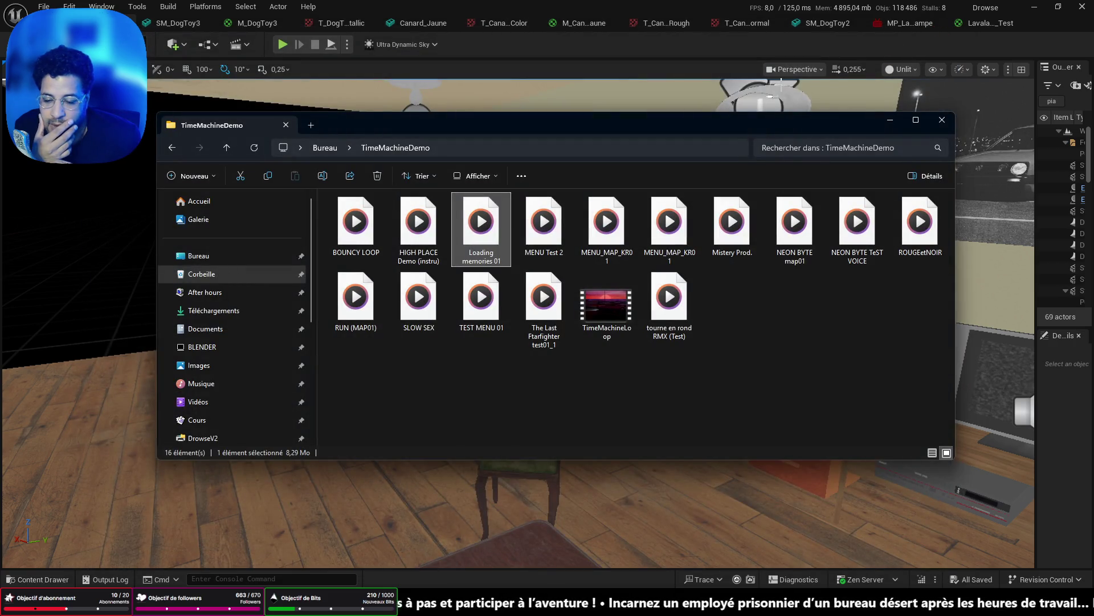
key("alt+Tab")
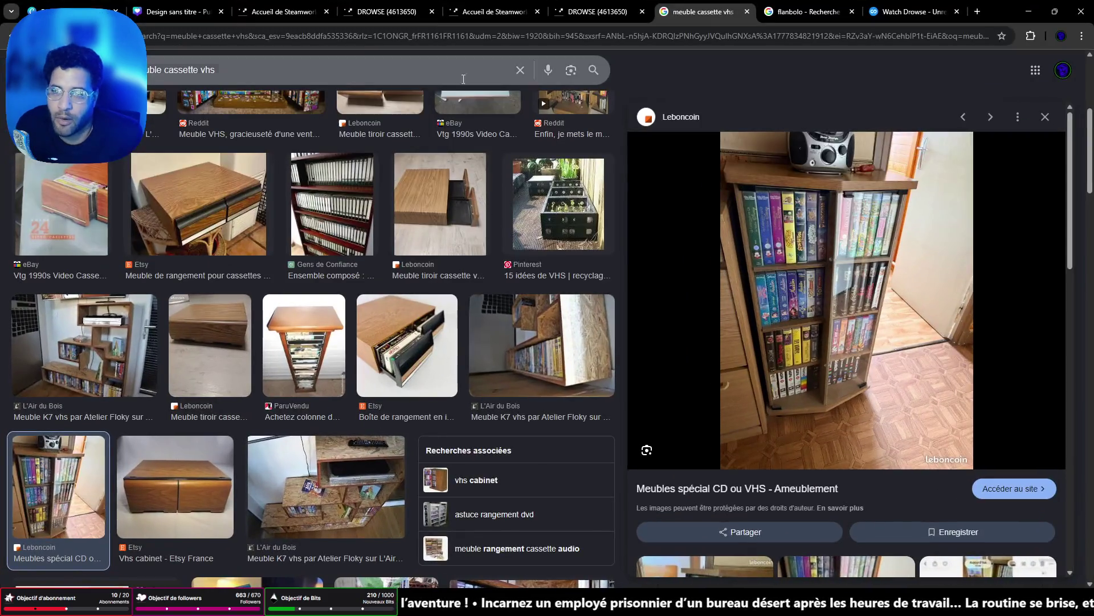
Go to YouTube from the flanbolo tab's address bar.
left_click(803, 12)
left_click(559, 43)
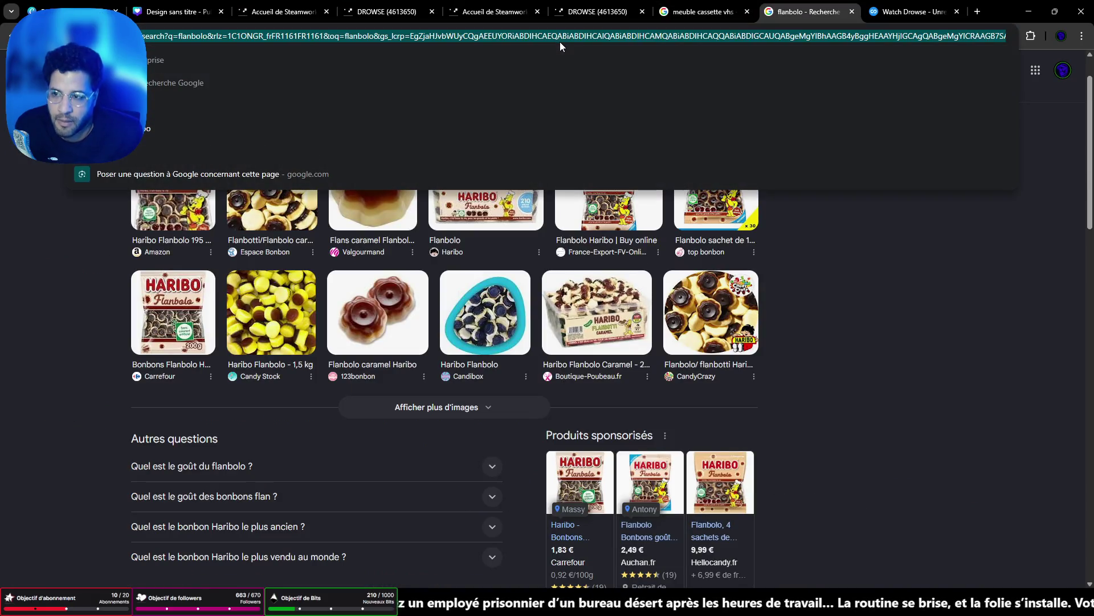
type("y")
key("Return")
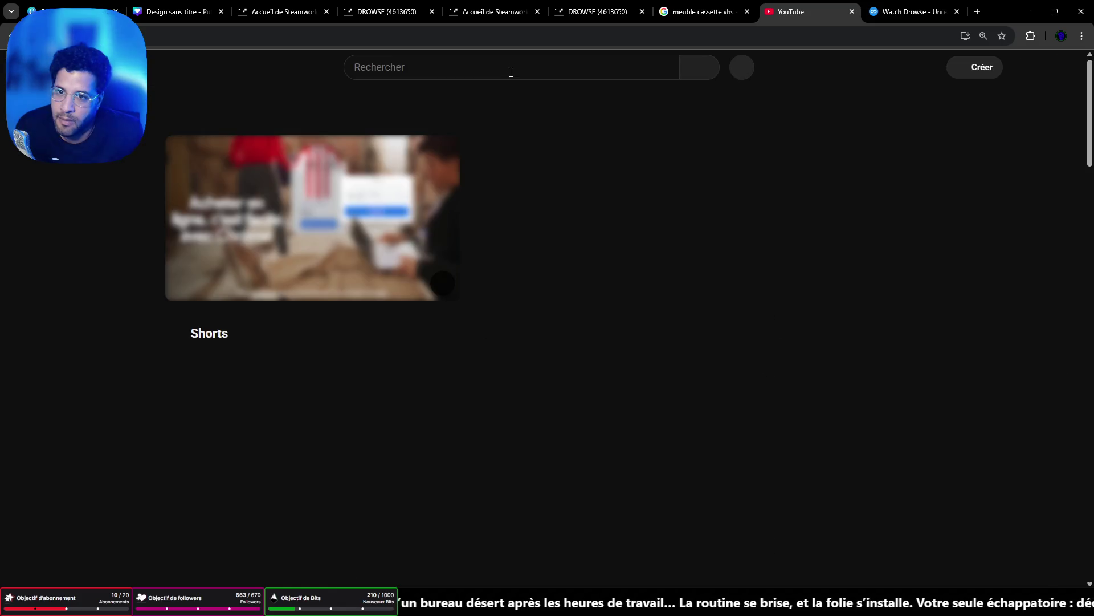
Search the artist's name and open their channel listing Glasses, Forever and Mixed Feelings.
left_click(512, 67)
type("jere")
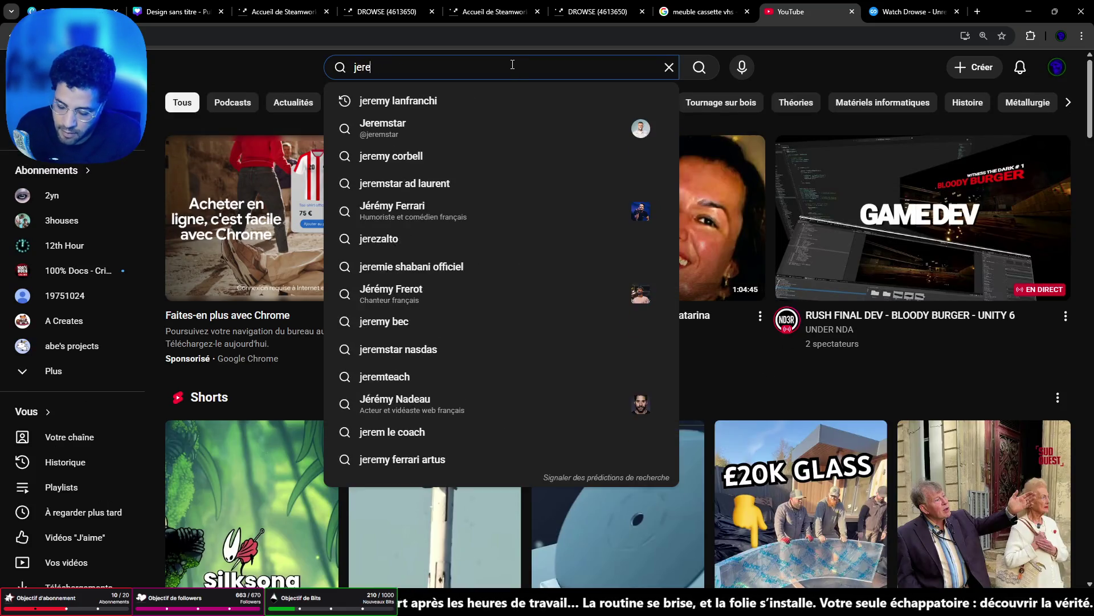
type("my mar")
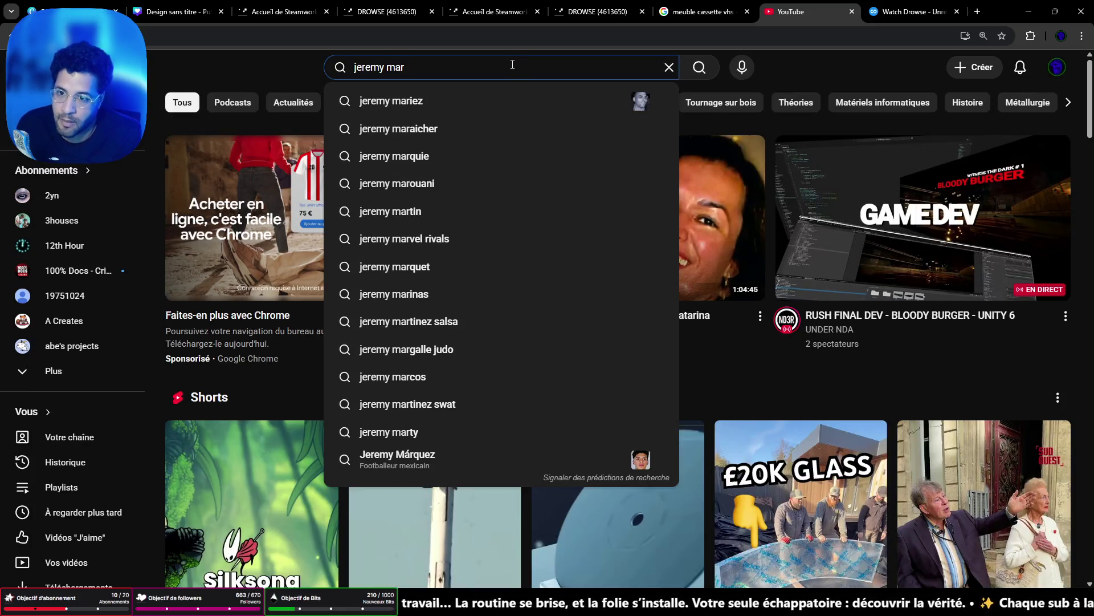
type("lo")
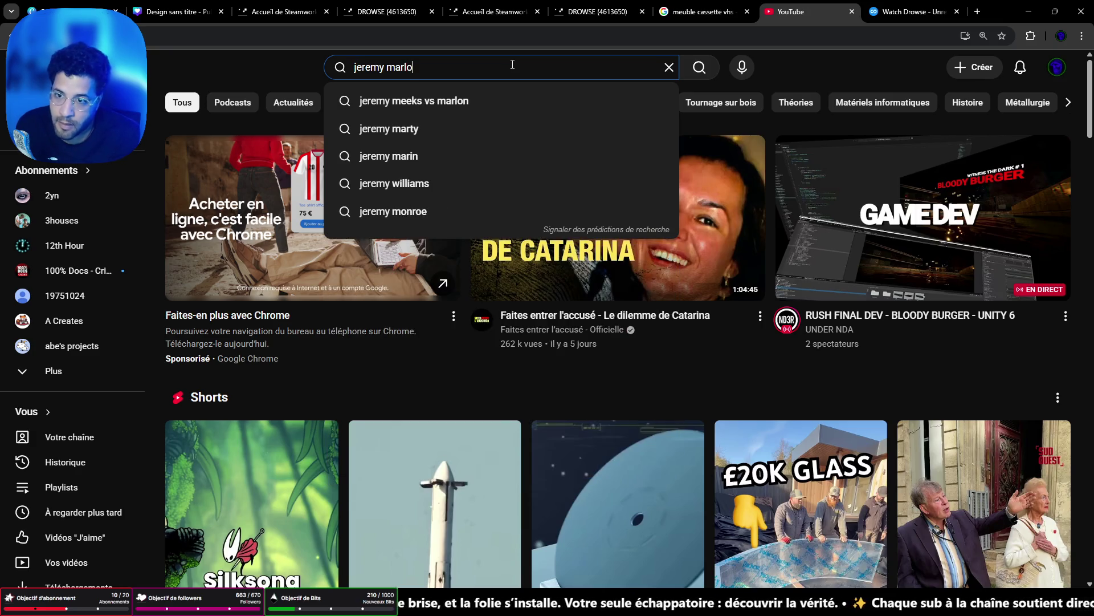
type("n")
key("Return")
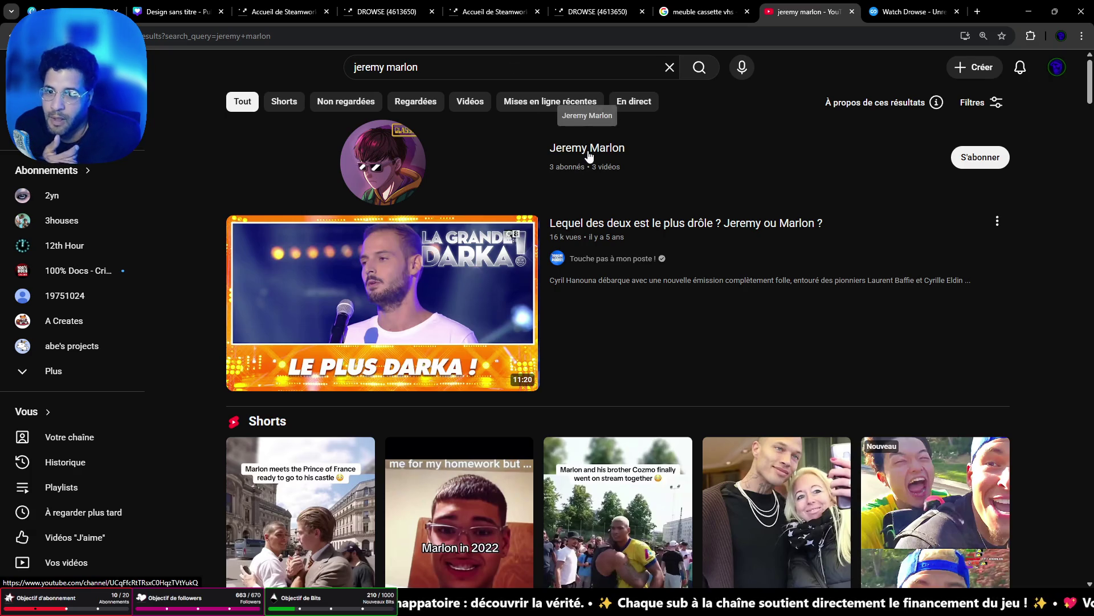
left_click(587, 149)
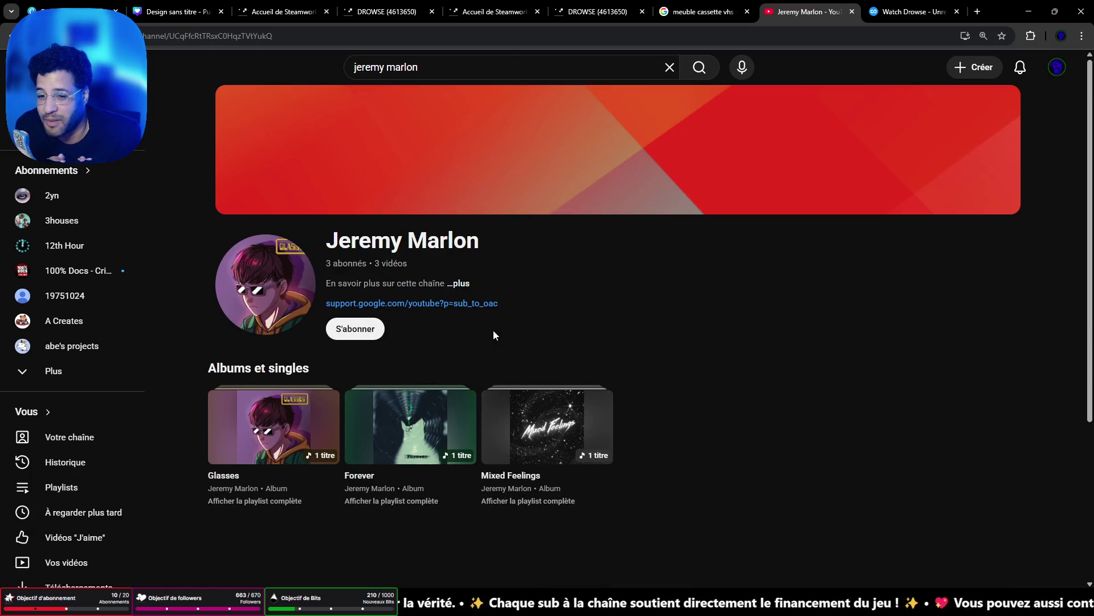
scroll(494, 335, "down", 4)
scroll(494, 335, "up", 4)
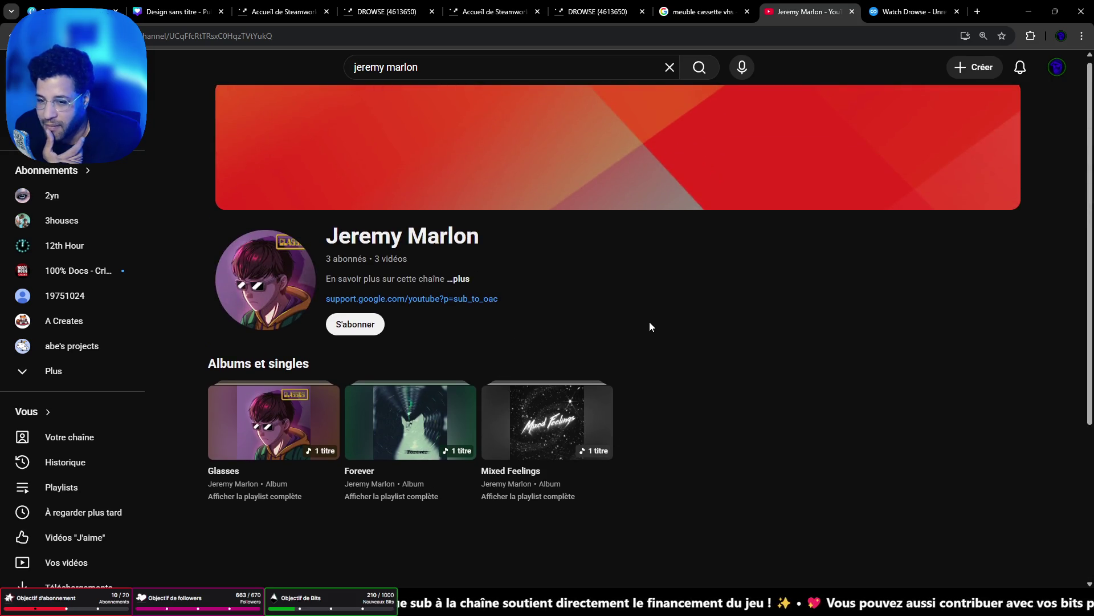
Play the Mixed Feelings album and subscribe to the artist's channel.
left_click(536, 453)
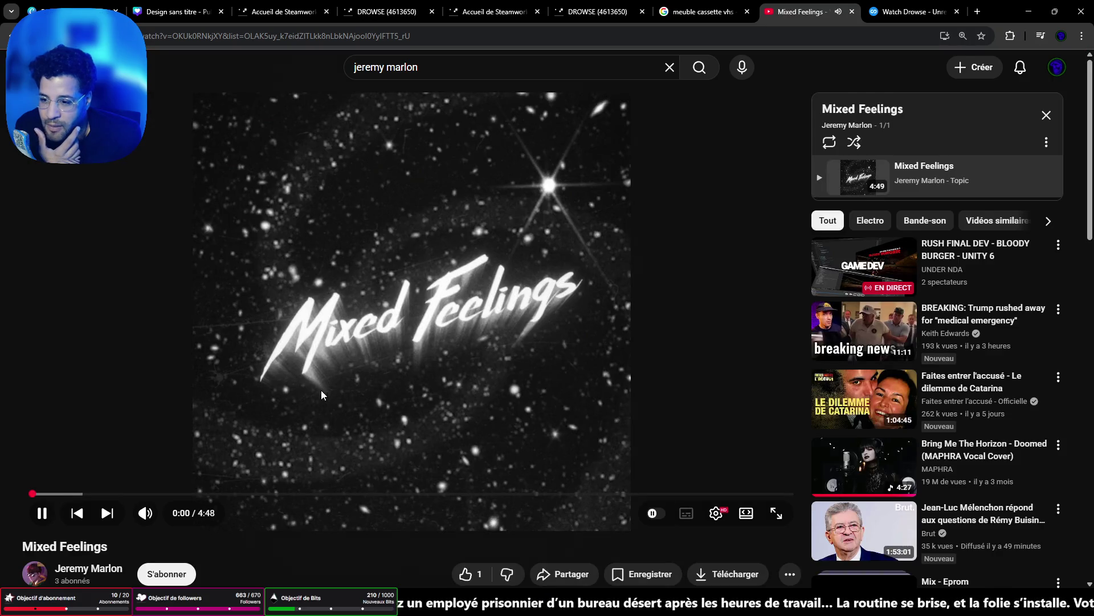
scroll(294, 404, "down", 1)
mouse_move(146, 456)
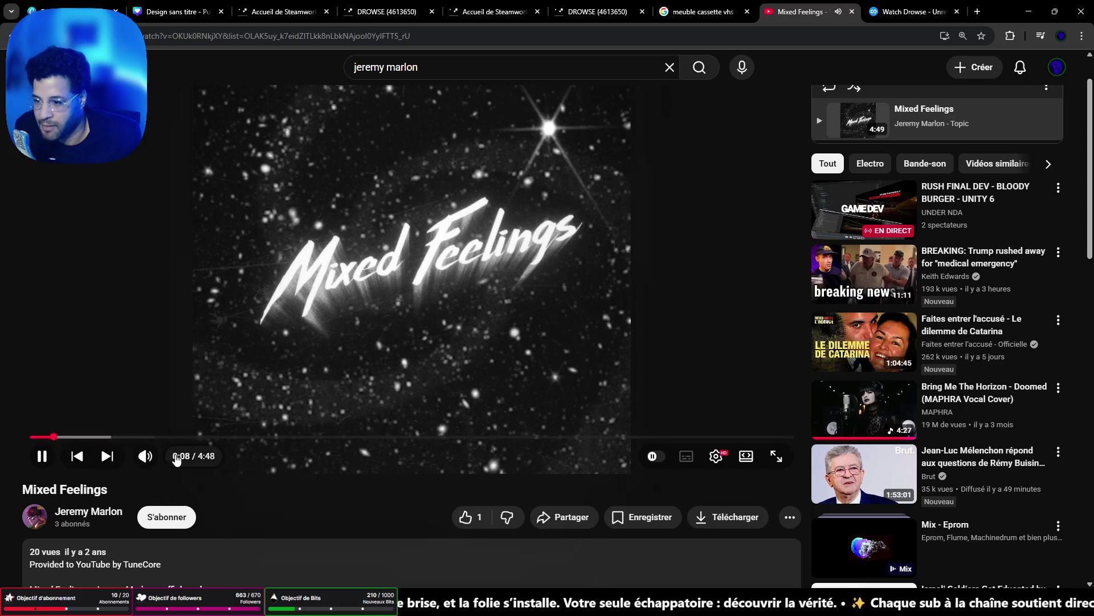
left_click(167, 516)
Expand the Mixed Feelings track's full description to show its release details.
scroll(219, 492, "down", 2)
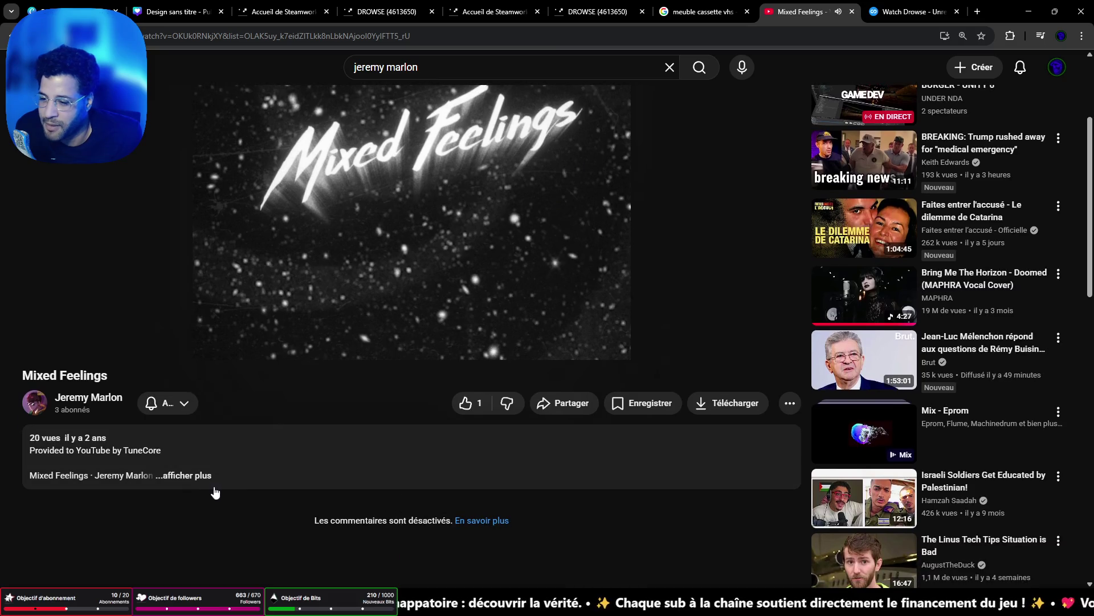
left_click(195, 476)
scroll(280, 494, "down", 1)
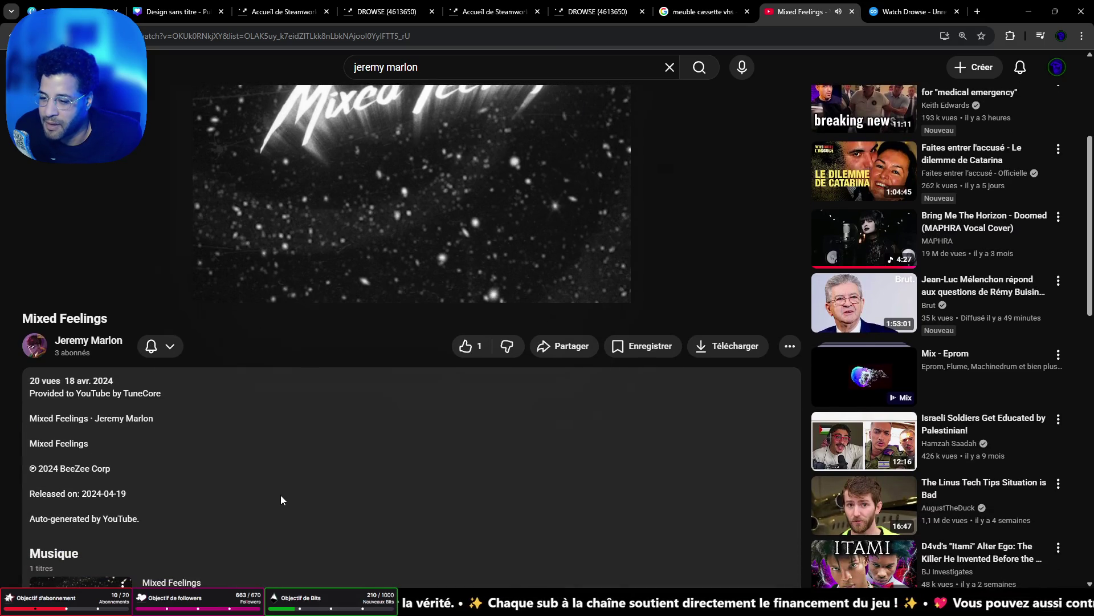
scroll(280, 494, "up", 4)
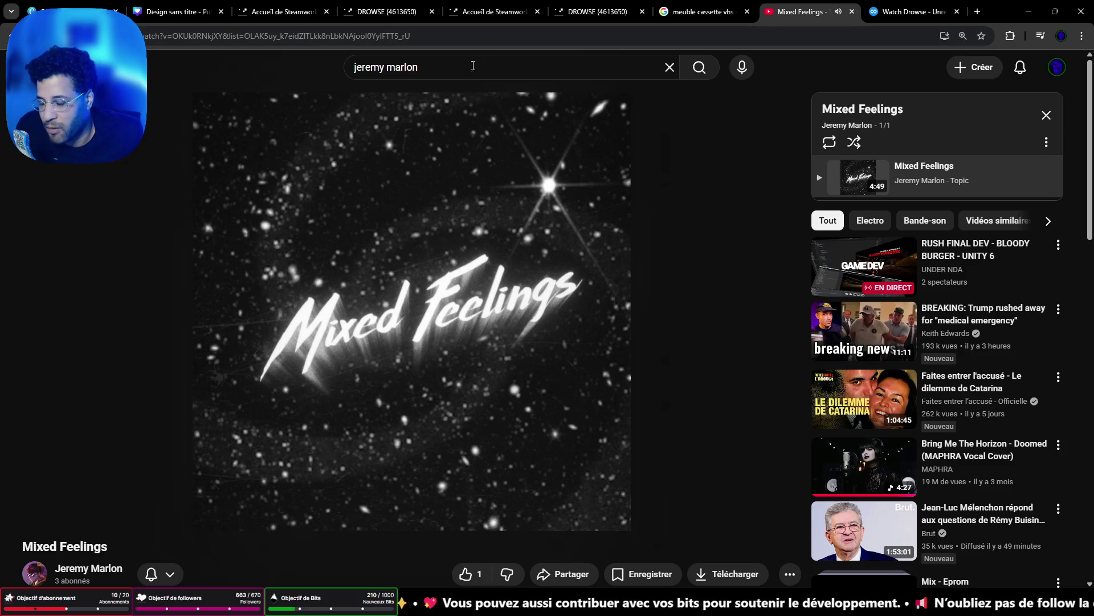
key("slash")
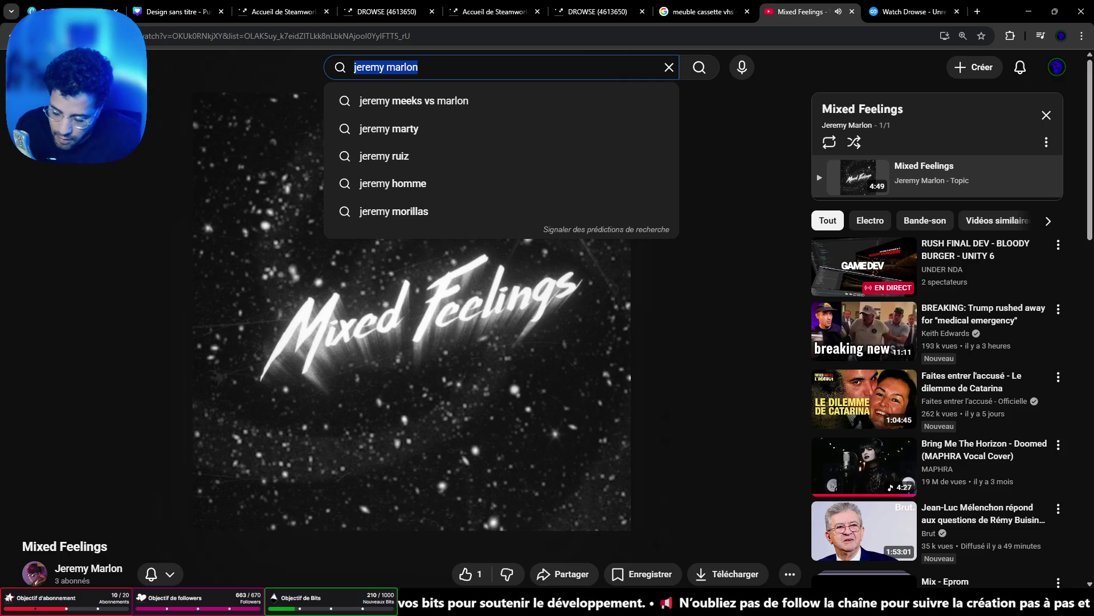
Search 'time machine 1985' and open the TimeMachine1985 channel page.
type("time")
key("Down")
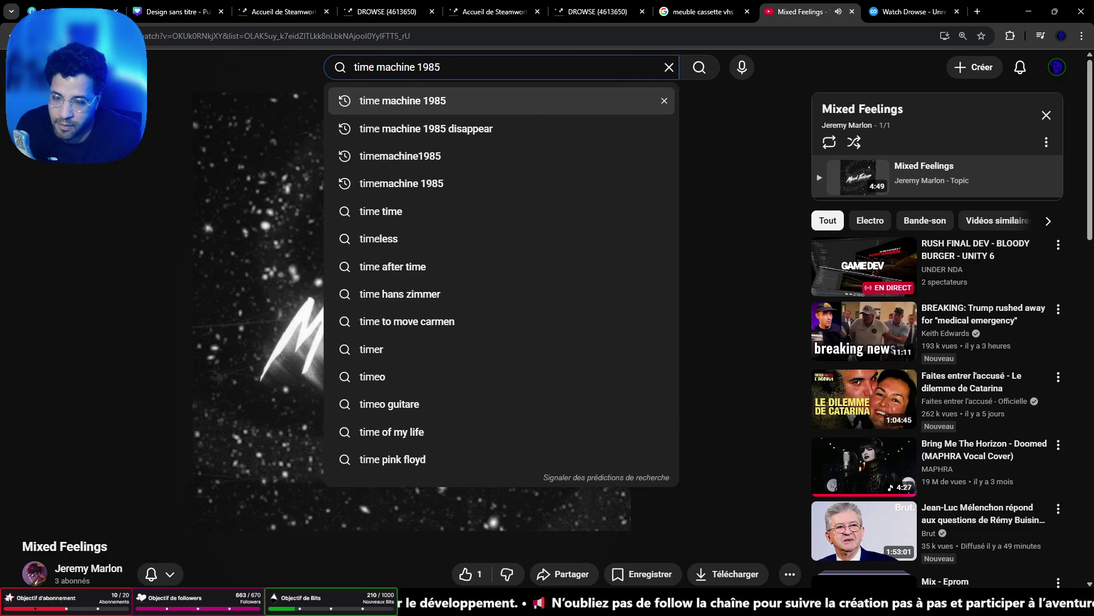
key("Return")
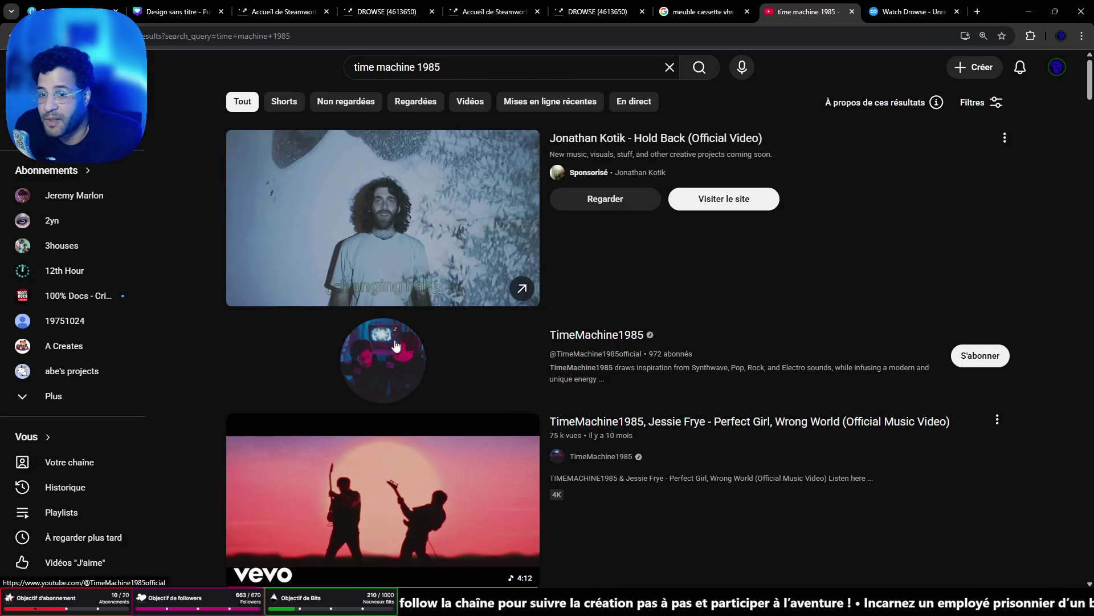
left_click(624, 336)
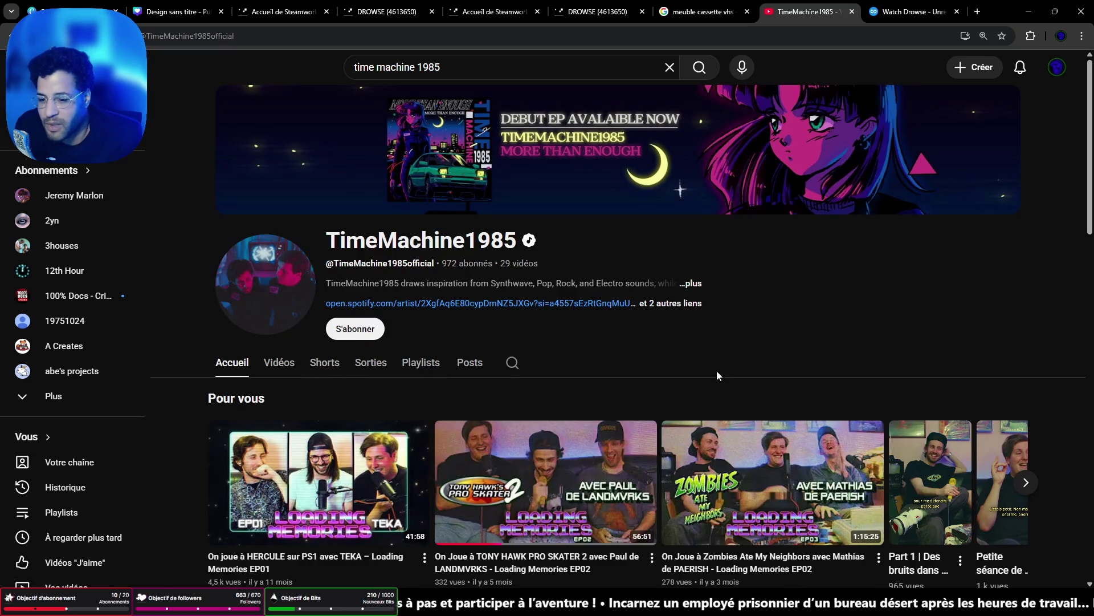
List the channel's videos and play the 'Loading Memories EP02' Tony Hawk Pro Skater 2 episode.
scroll(710, 376, "down", 1)
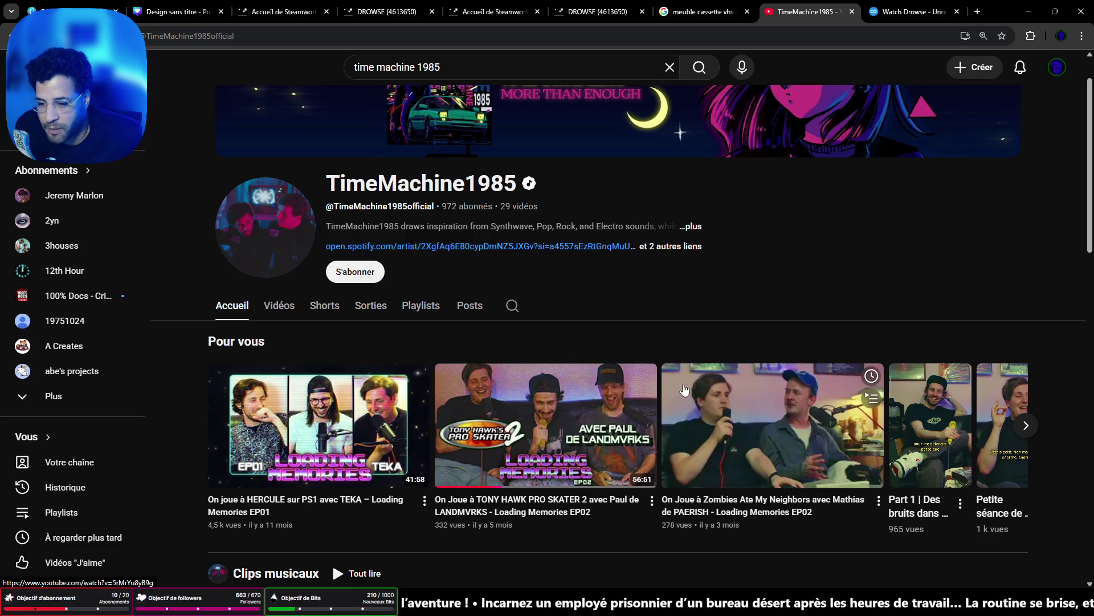
left_click(283, 307)
scroll(342, 302, "down", 2)
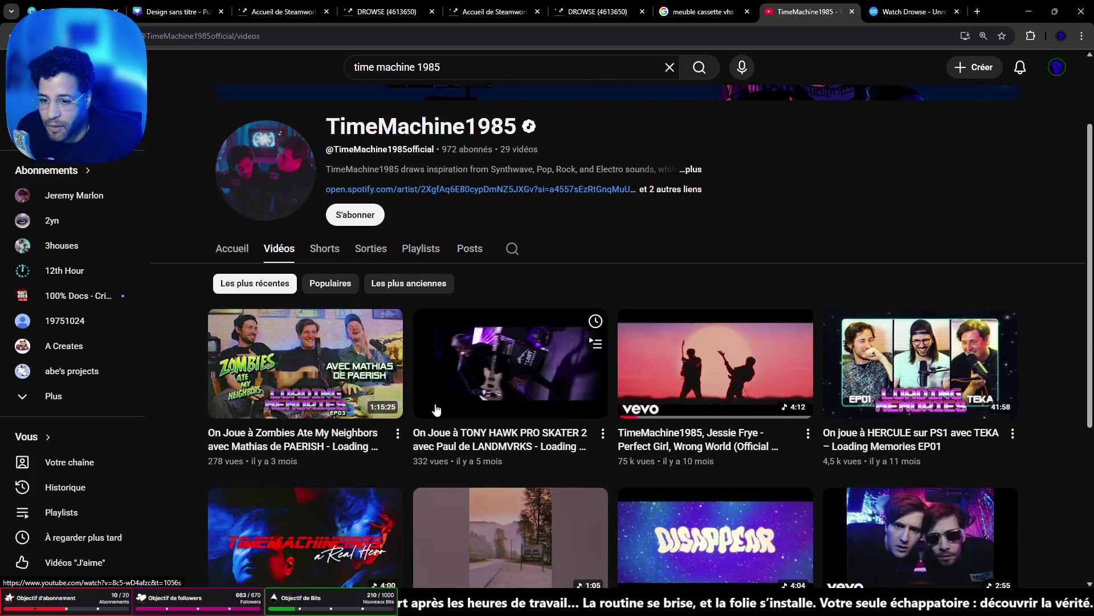
left_click(456, 411)
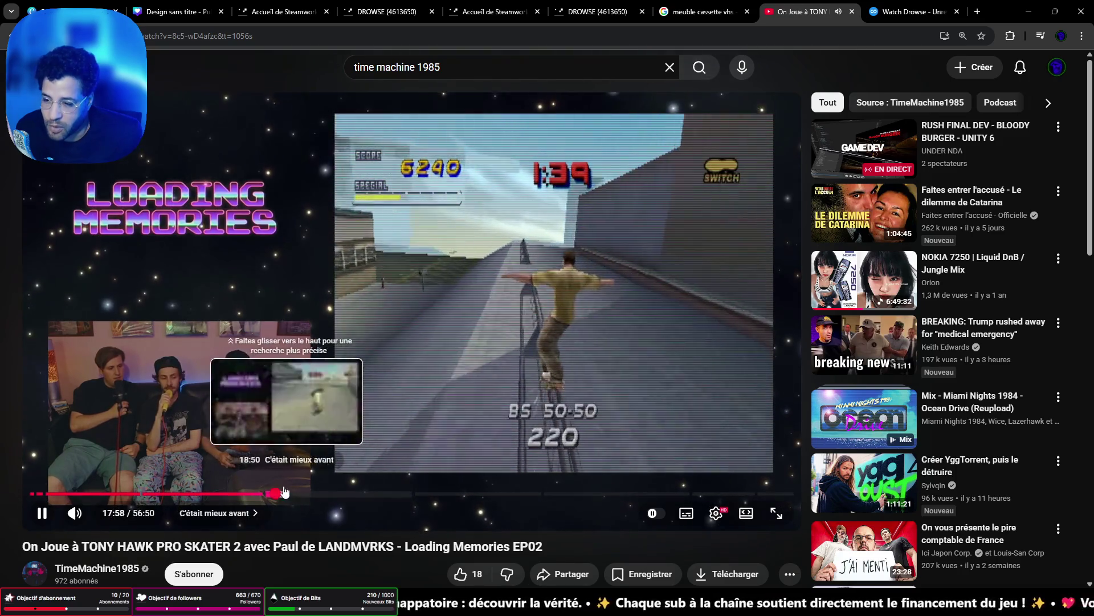
key("alt+Left")
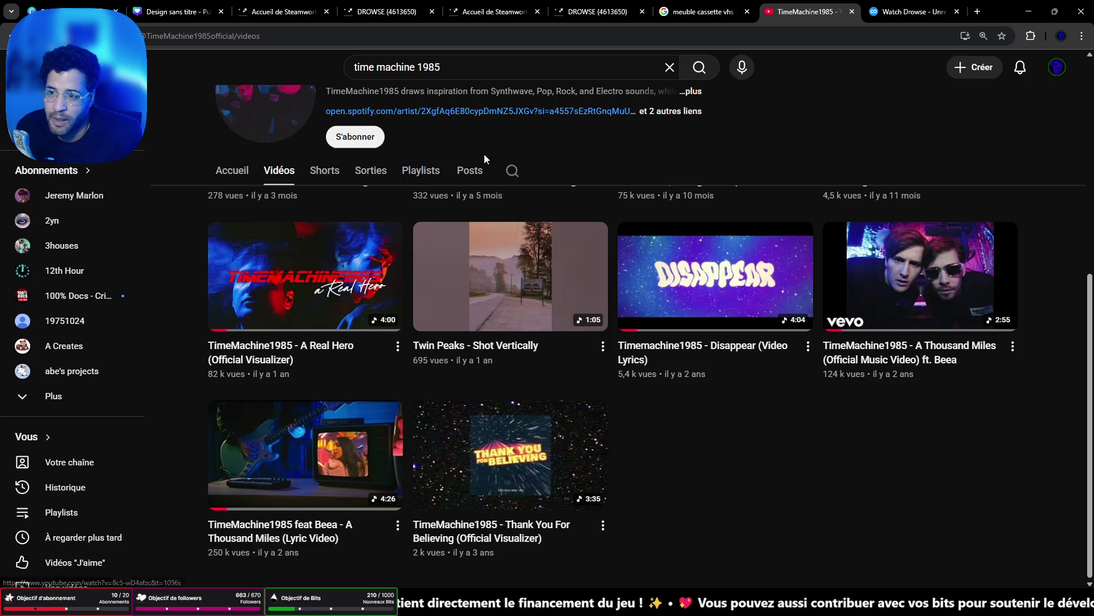
scroll(344, 287, "up", 7)
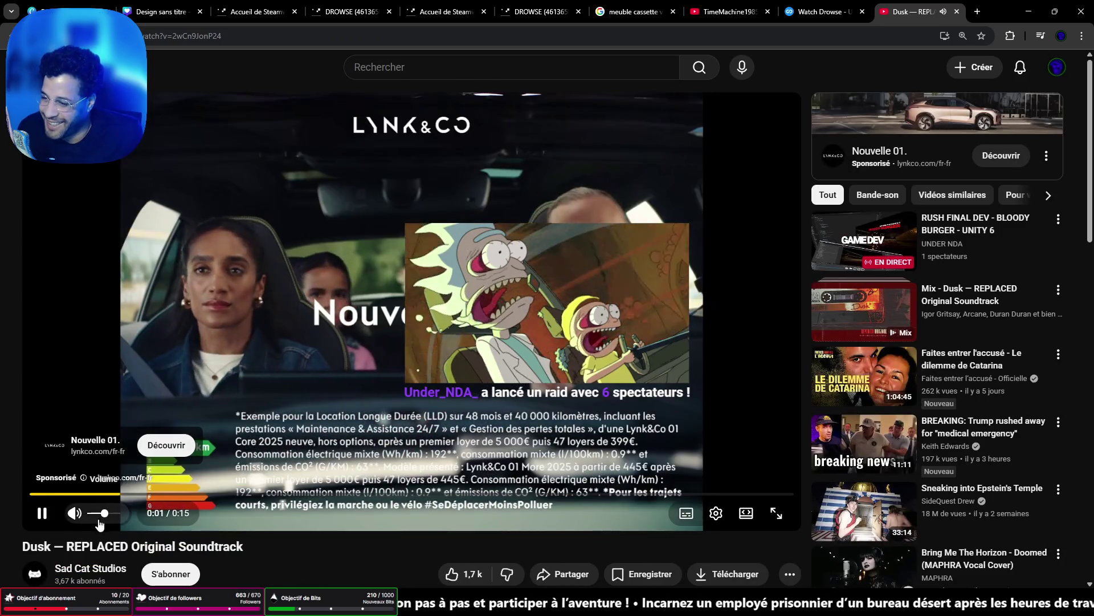
Turn down the volume on the REPLACED soundtrack's Dusk track, then minimize the browser.
left_click_drag(99, 516, 93, 514)
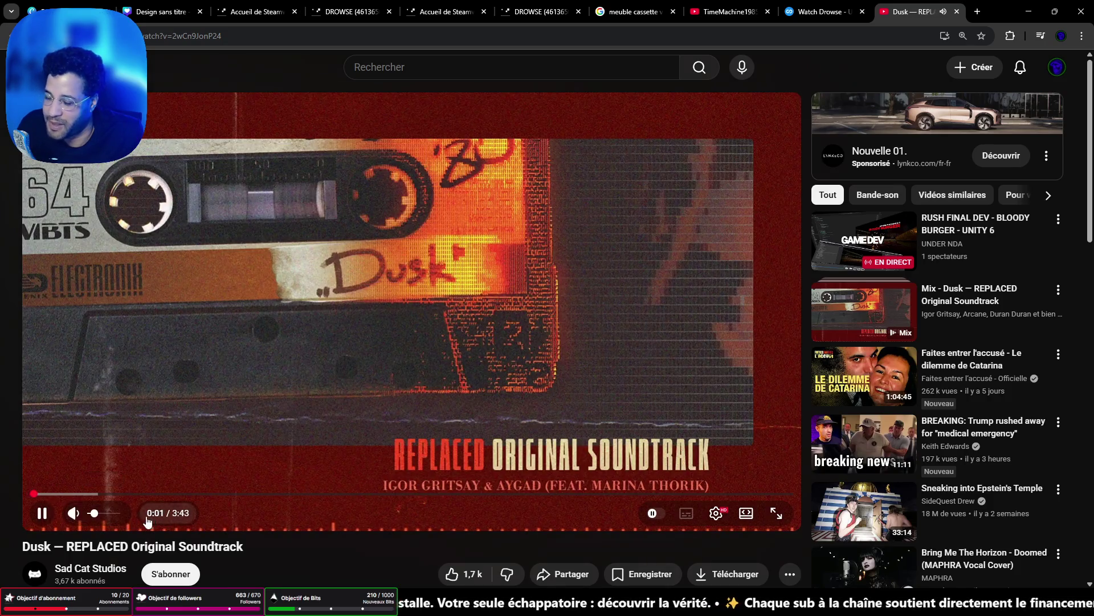
left_click_drag(105, 519, 109, 523)
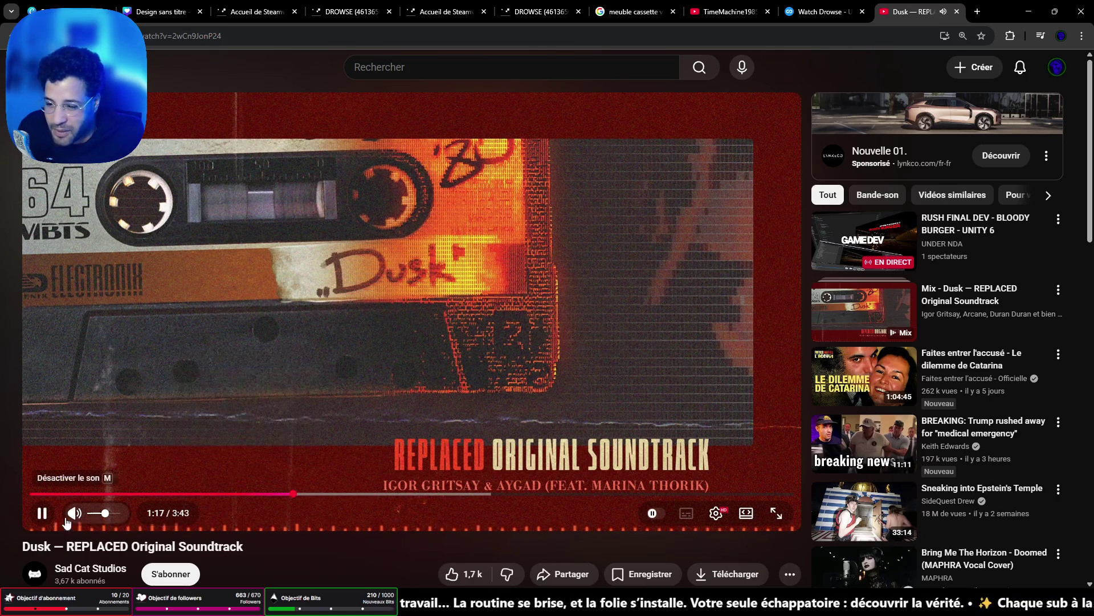
left_click(102, 513)
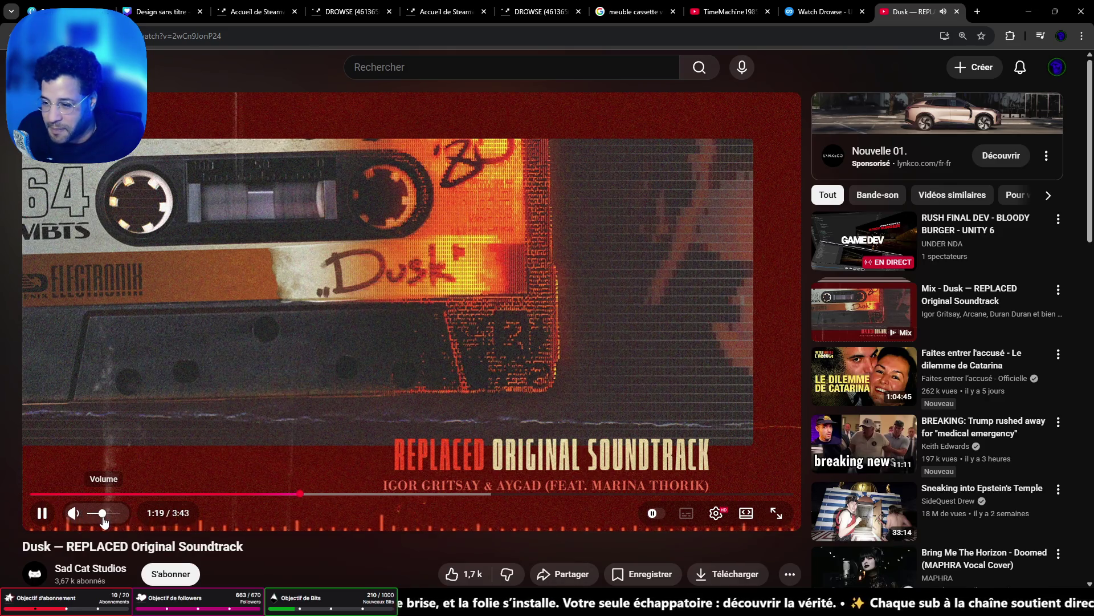
left_click(1018, 14)
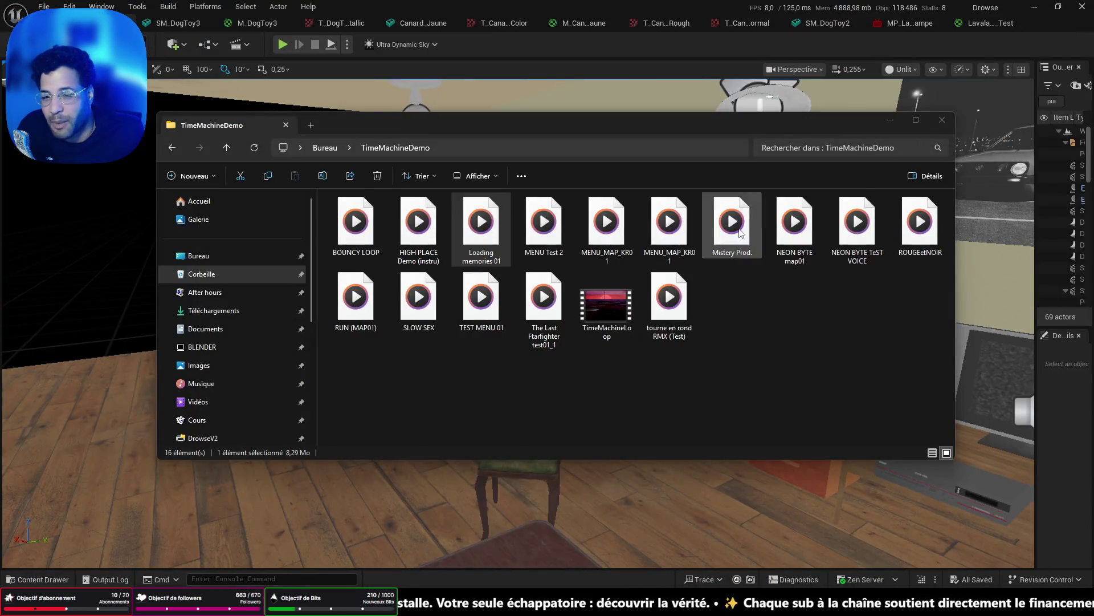
Minimize the TimeMachineDemo folder and turn the Unreal viewport toward the desk, TV and posters.
left_click(890, 120)
mouse_move(646, 365)
left_mouse_down()
mouse_move(627, 376)
mouse_move(730, 399)
mouse_move(809, 399)
left_mouse_up()
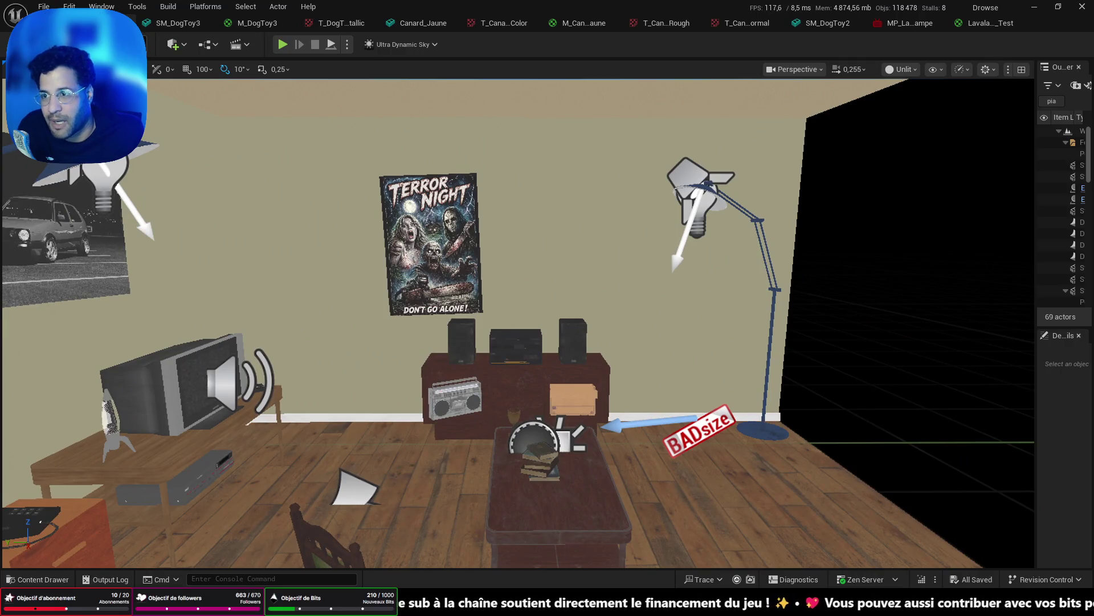
Reload the L_Appartement level (689 actors) from File > Recent Levels.
left_click(38, 6)
mouse_move(114, 87)
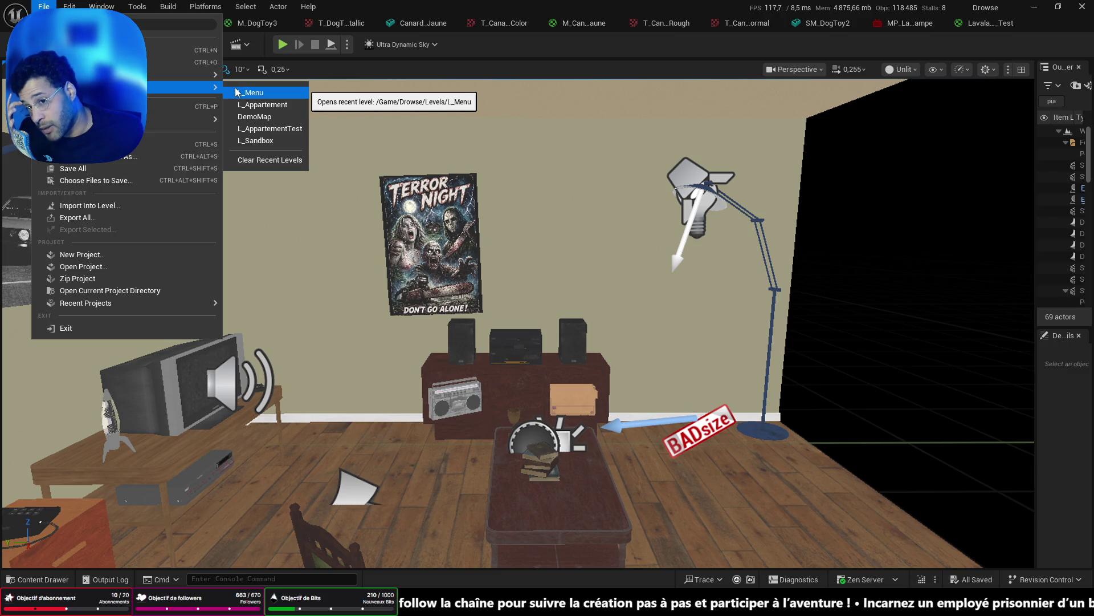
left_click(333, 66)
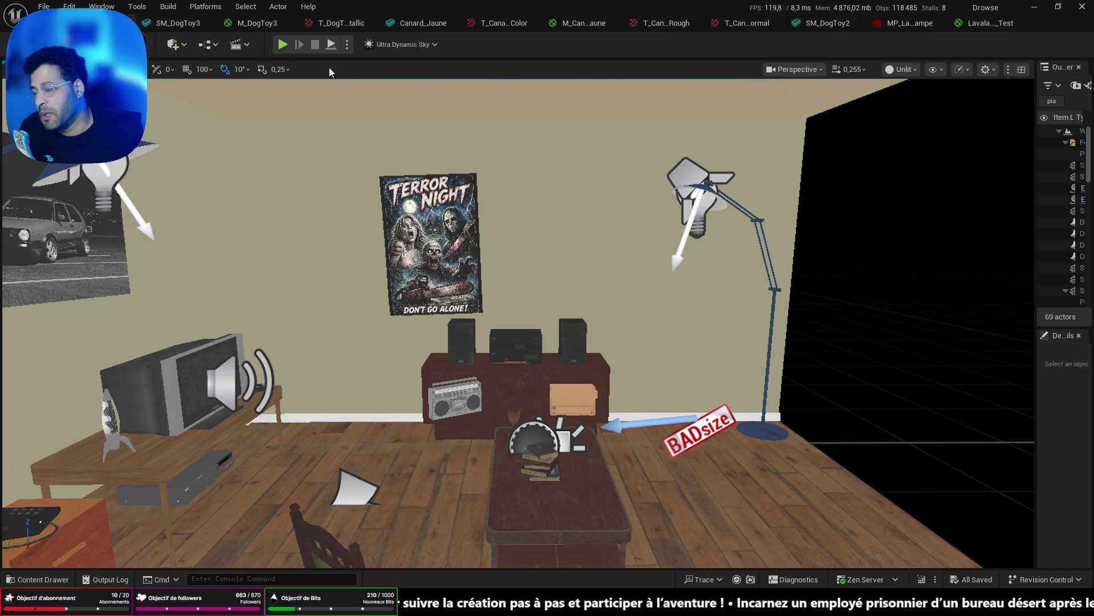
left_click_drag(211, 265, 570, 267)
left_click(69, 7)
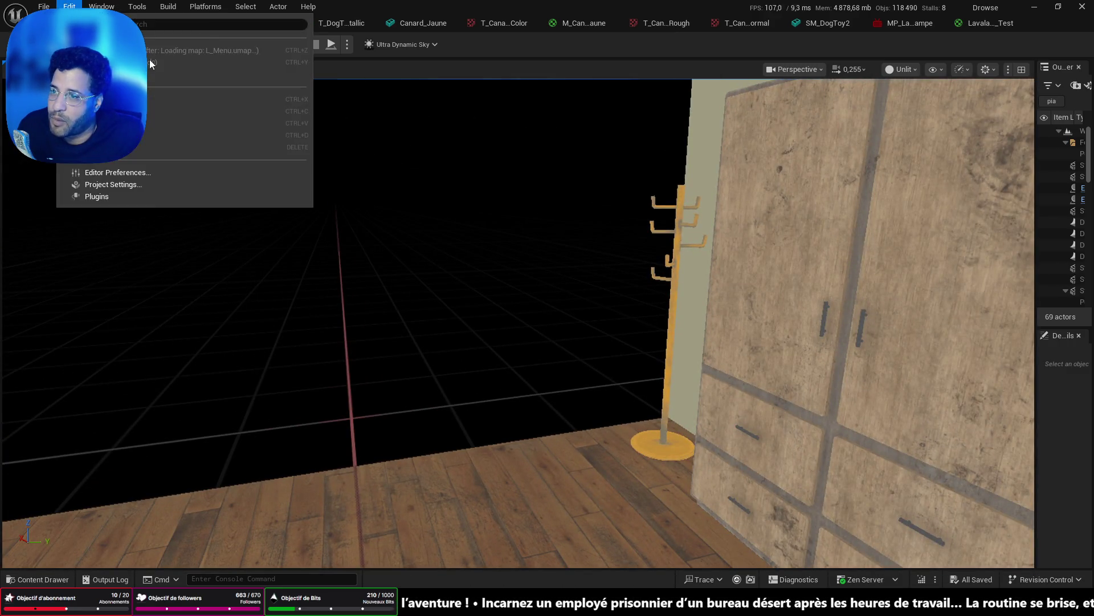
mouse_move(44, 6)
mouse_move(166, 88)
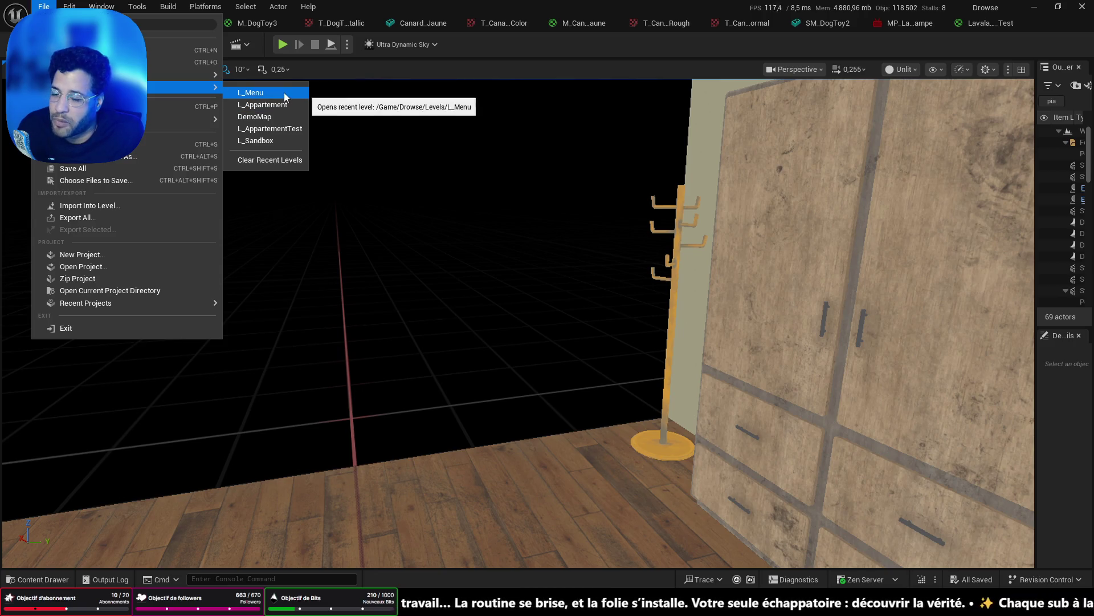
left_click(286, 106)
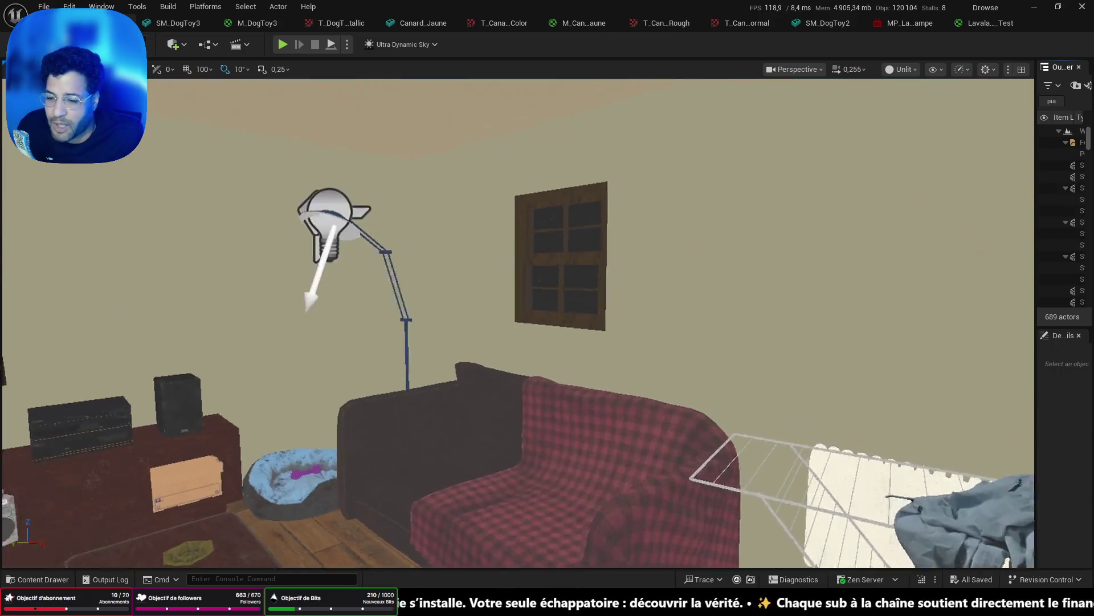
Look around the apartment's desk, kitchen and door, then start Play-In-Editor with Alt+P.
left_click_drag(452, 369, 453, 369)
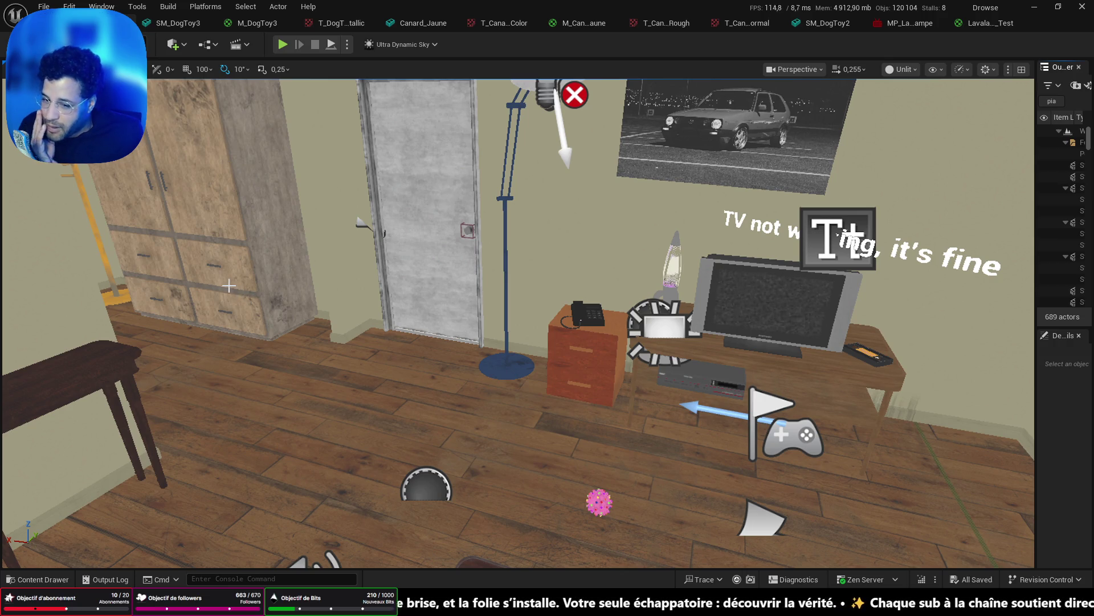
mouse_move(391, 374)
left_mouse_down()
mouse_move(199, 374)
mouse_move(182, 319)
mouse_move(148, 297)
mouse_move(114, 399)
mouse_move(587, 523)
left_mouse_up()
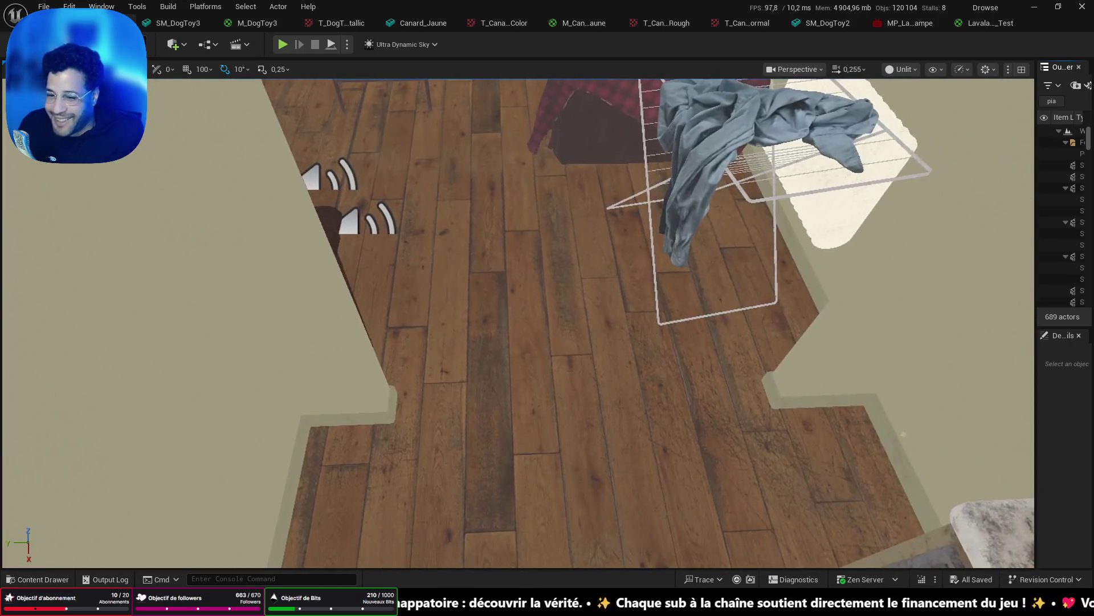
right_click(587, 523)
key("Escape")
key("alt+p")
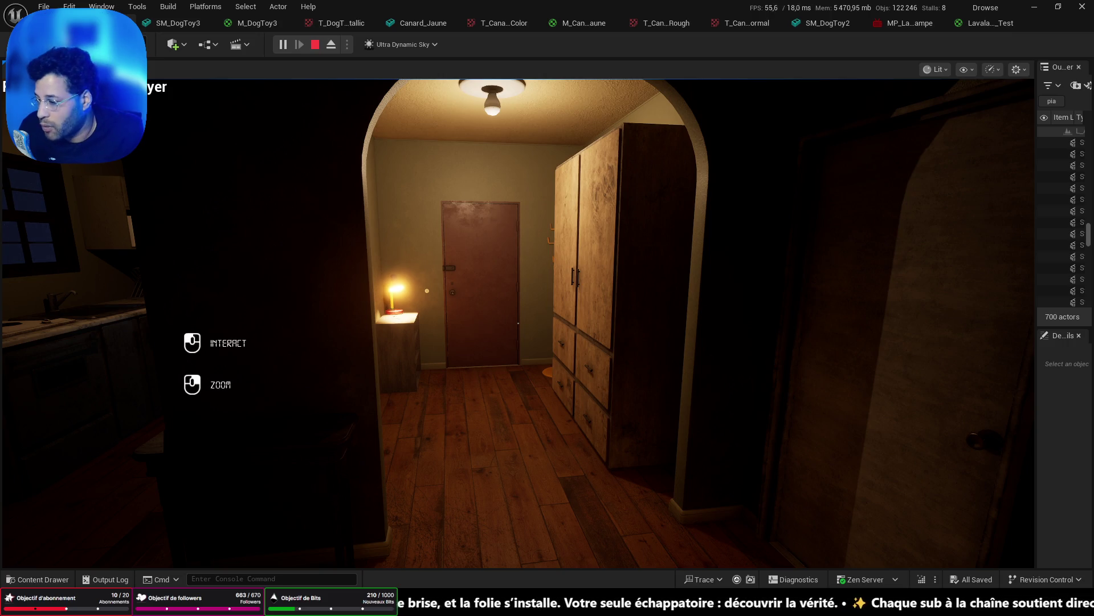
Walk down the hallway into the lit end room, back out, then stop play with Esc.
key("w")
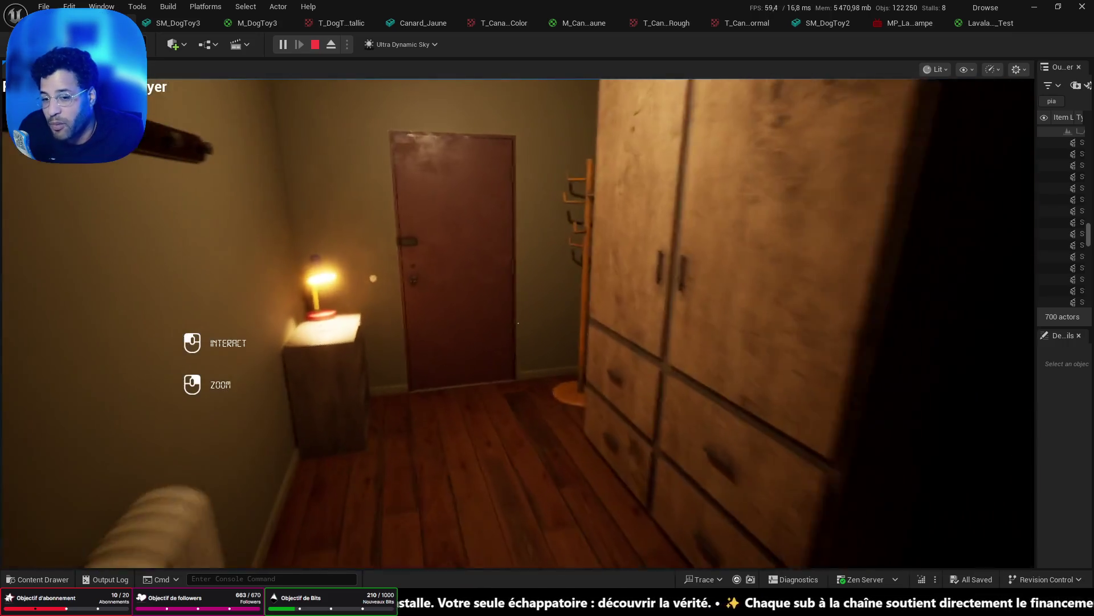
key("w")
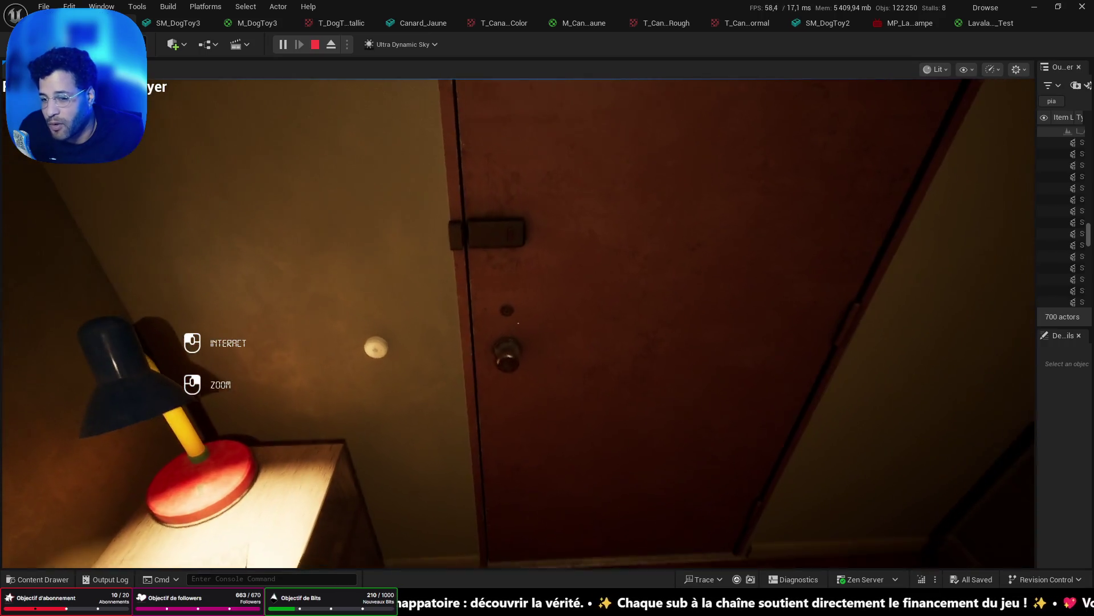
key("w")
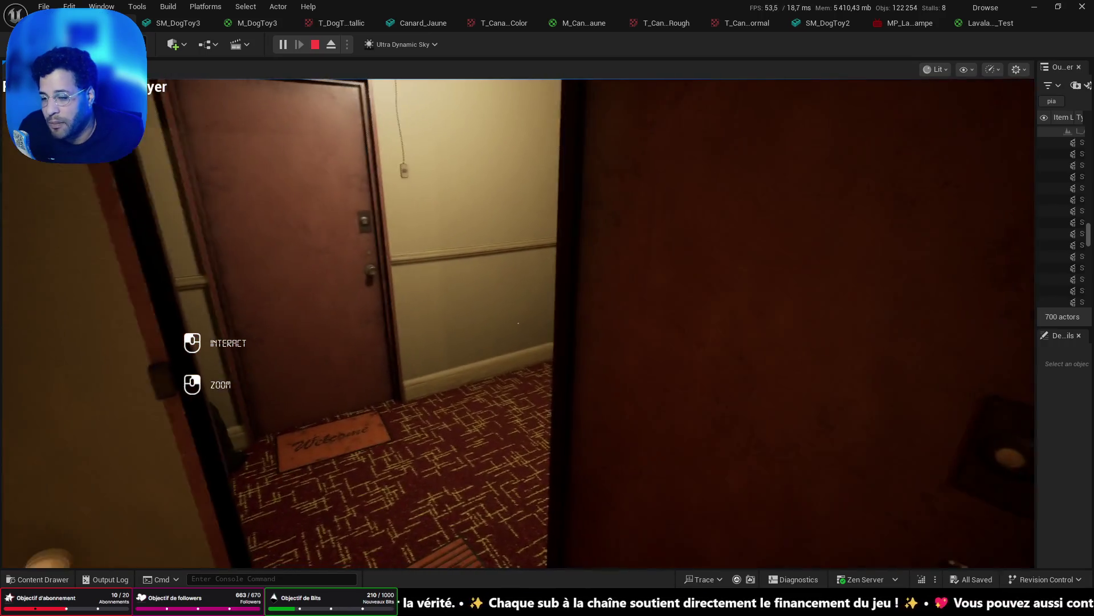
key("w")
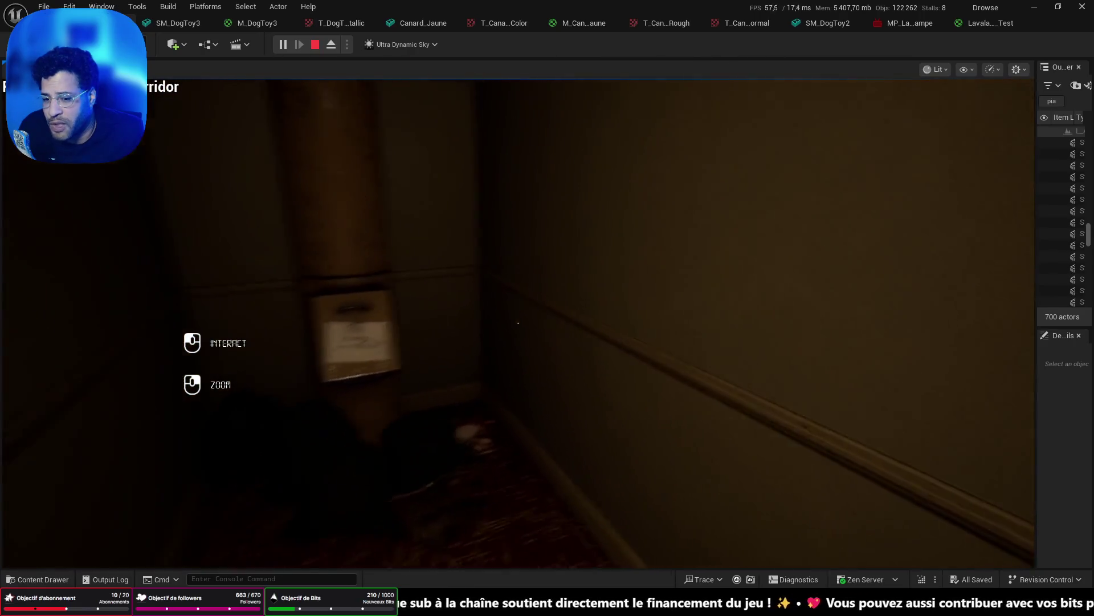
key("w")
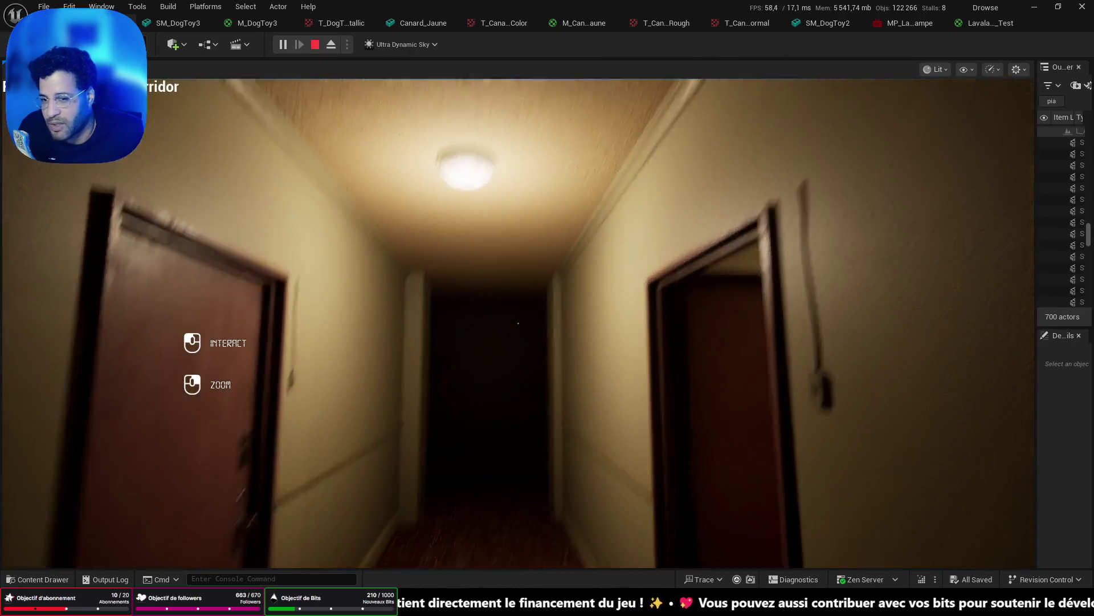
key("w")
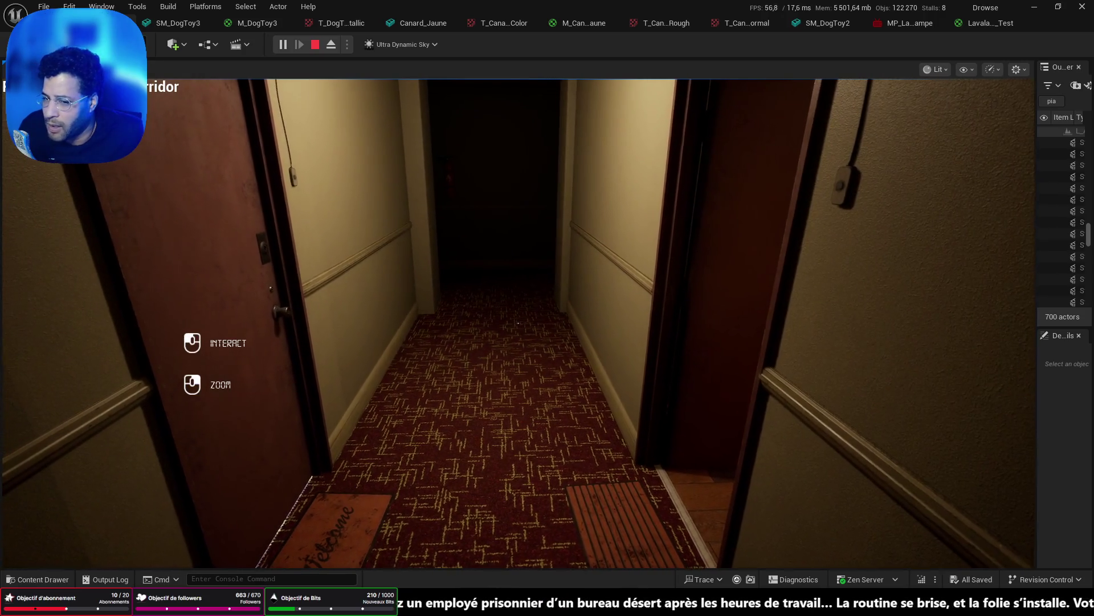
key("w")
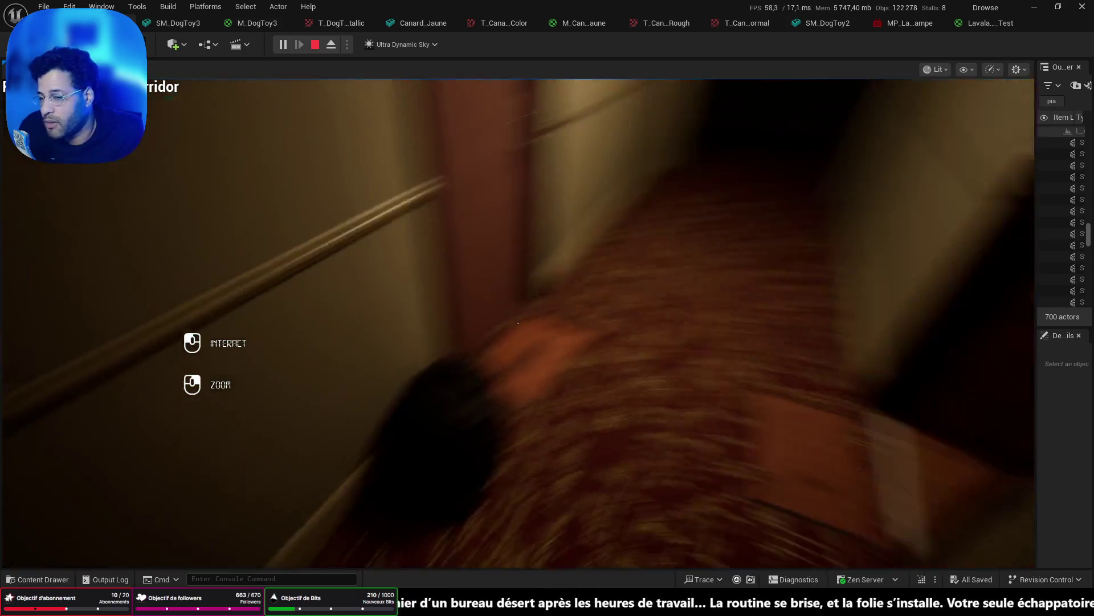
key("w")
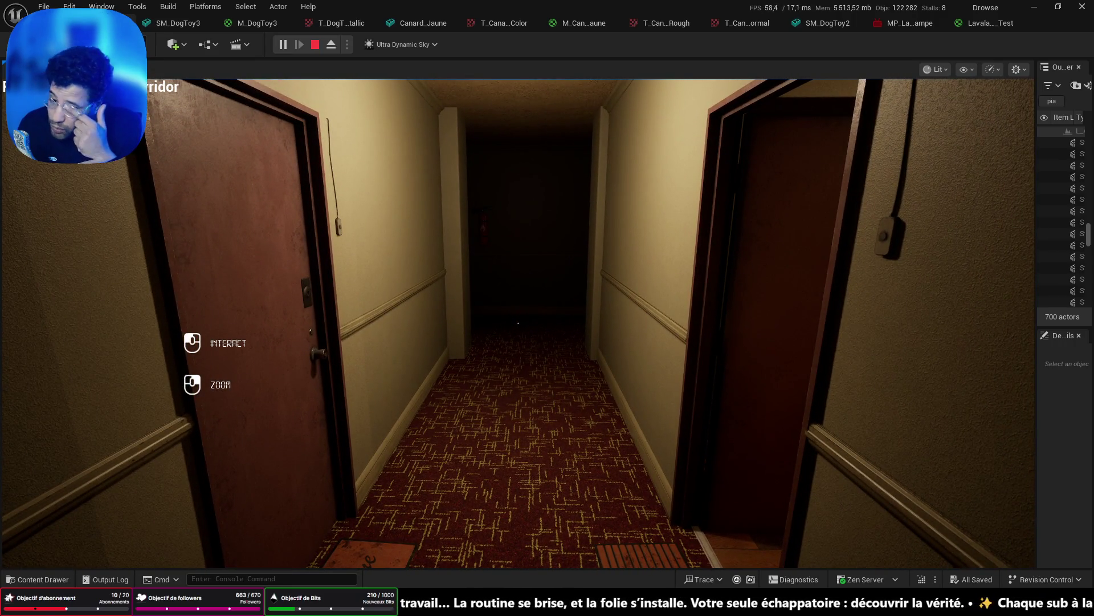
key("w")
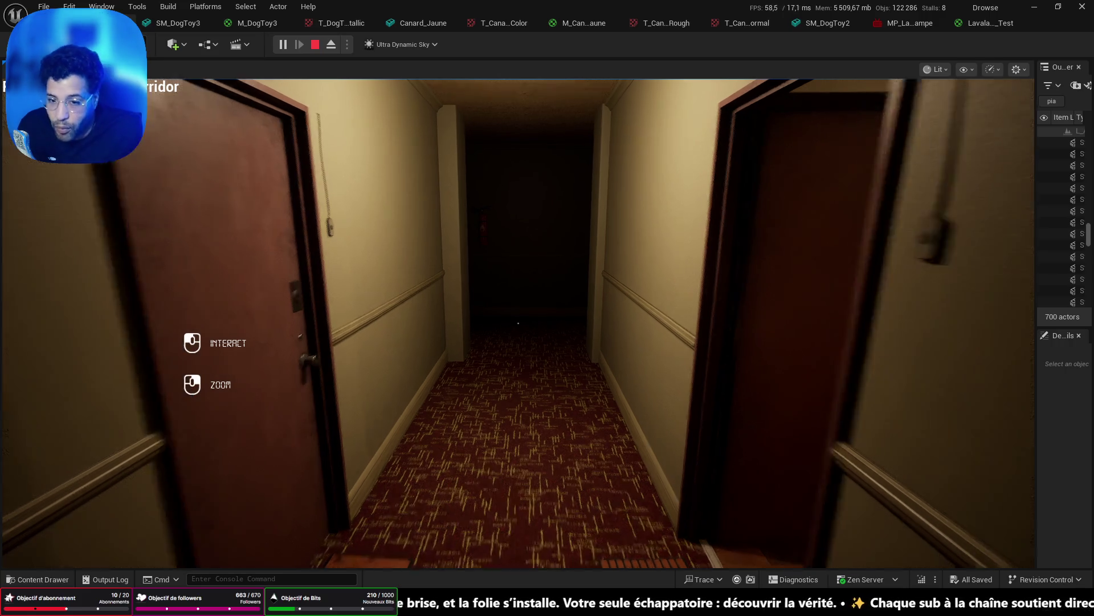
key("s")
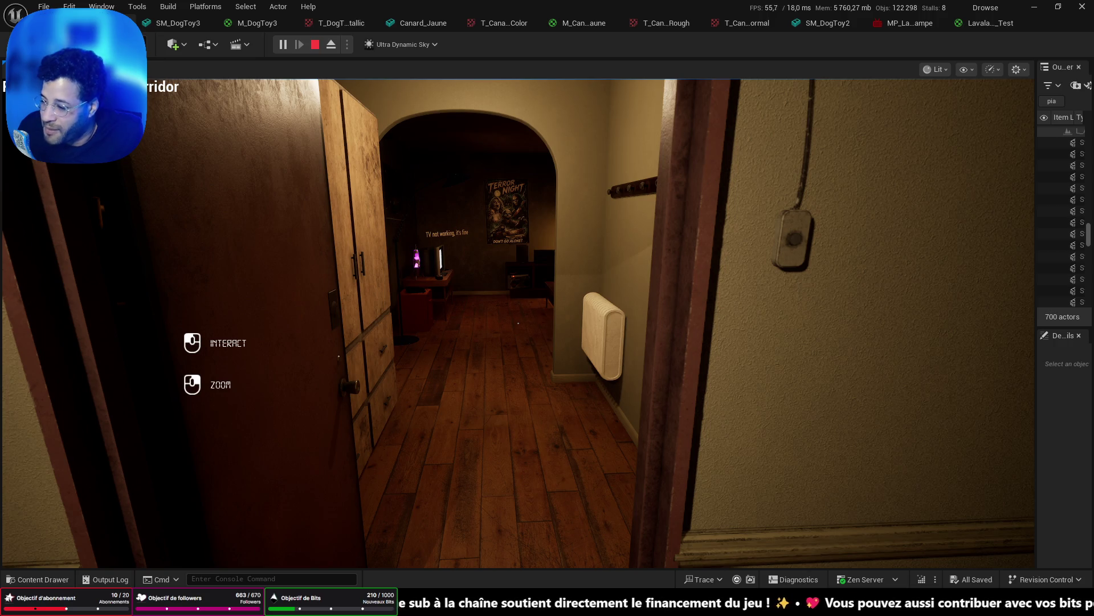
key("w")
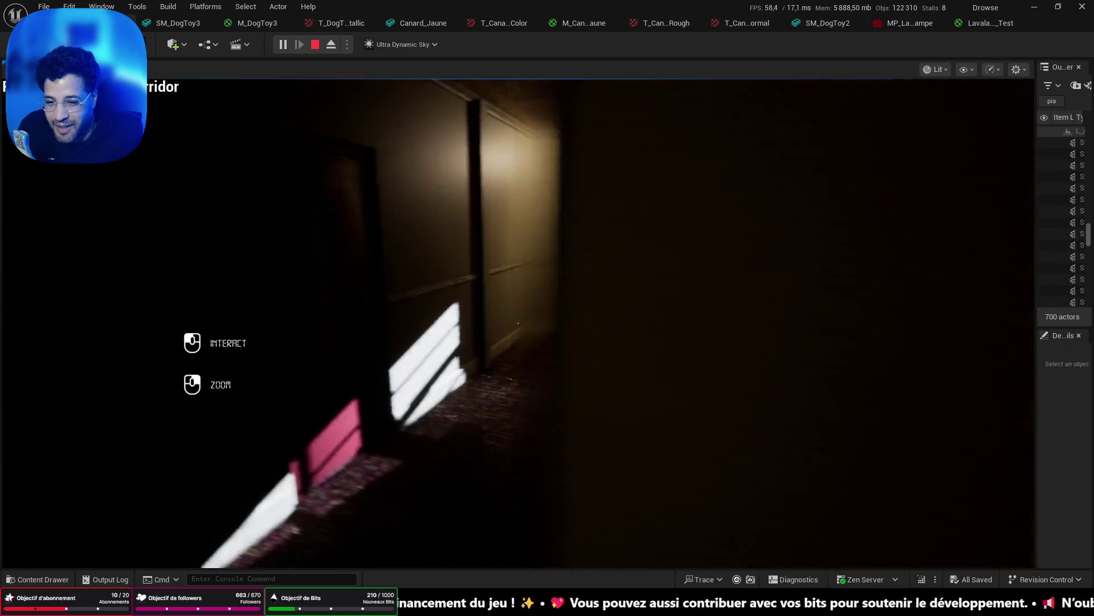
key("Escape")
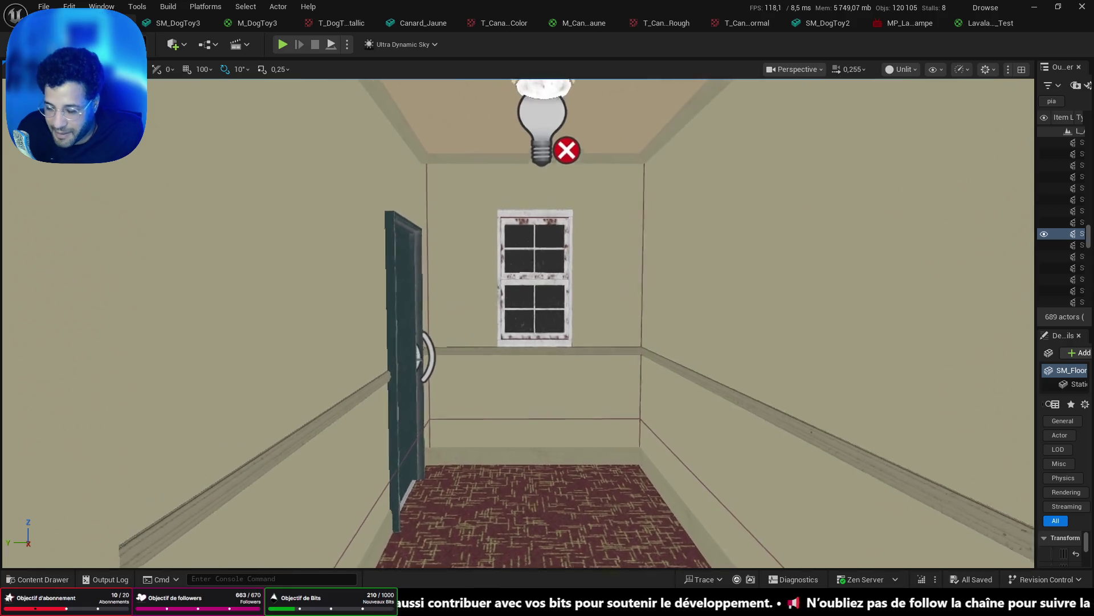
Fly outside, select Ultra_Dynamic_Sky to show its Time Of Day, and widen the side panels.
key("w")
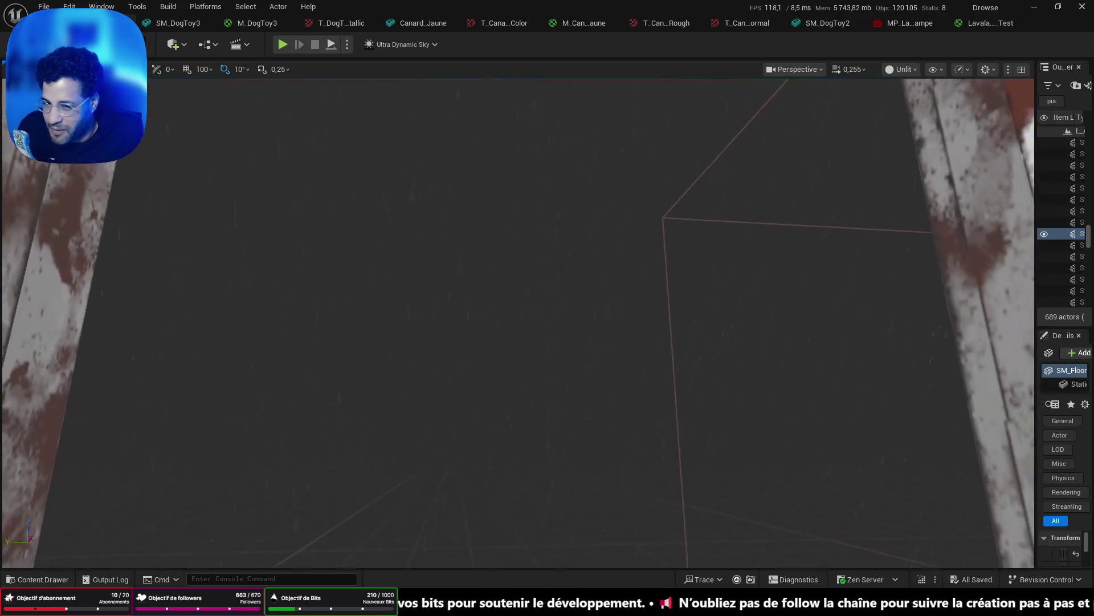
key("s")
key("s")
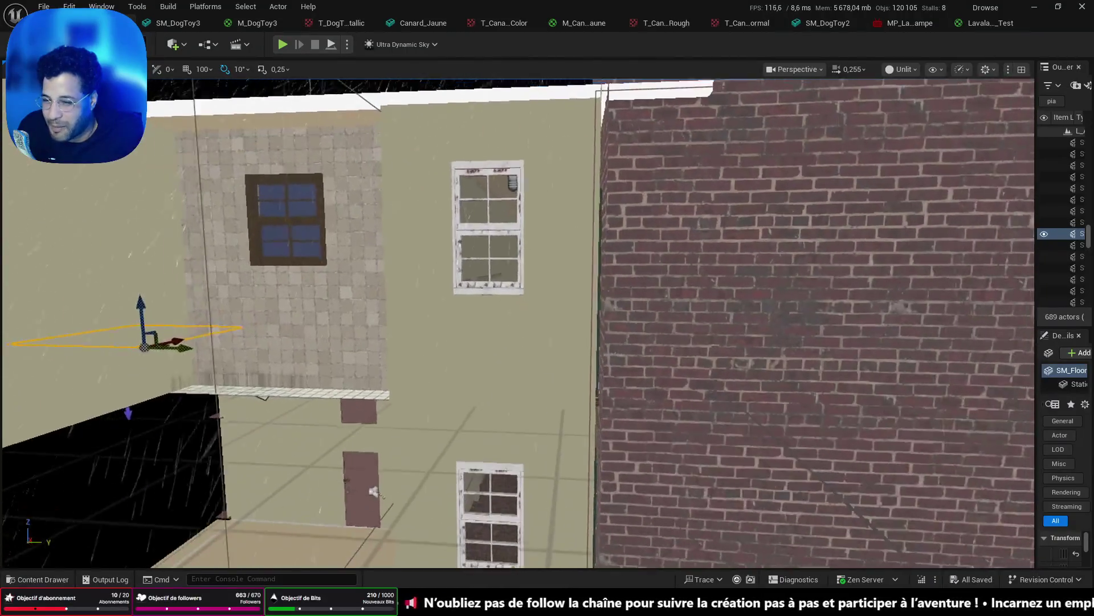
key("s")
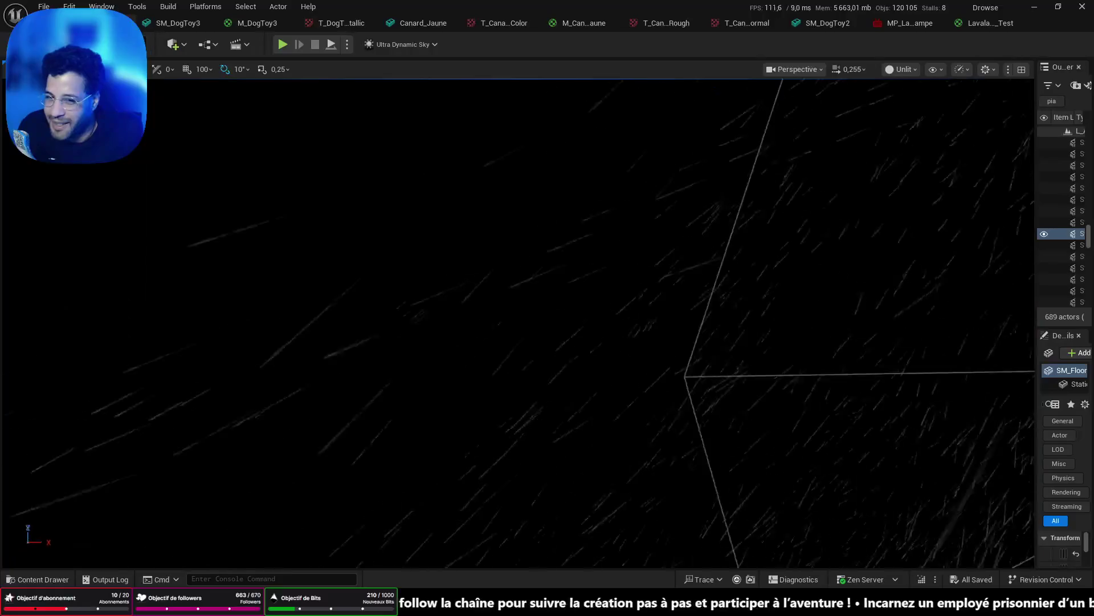
left_click(503, 292)
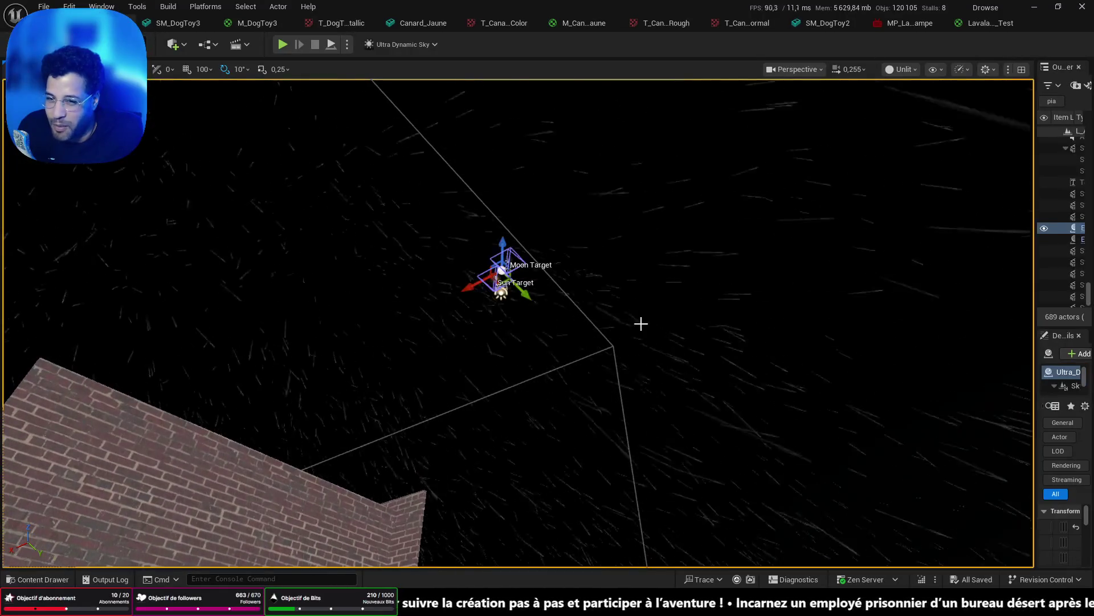
left_click_drag(1037, 309, 846, 320)
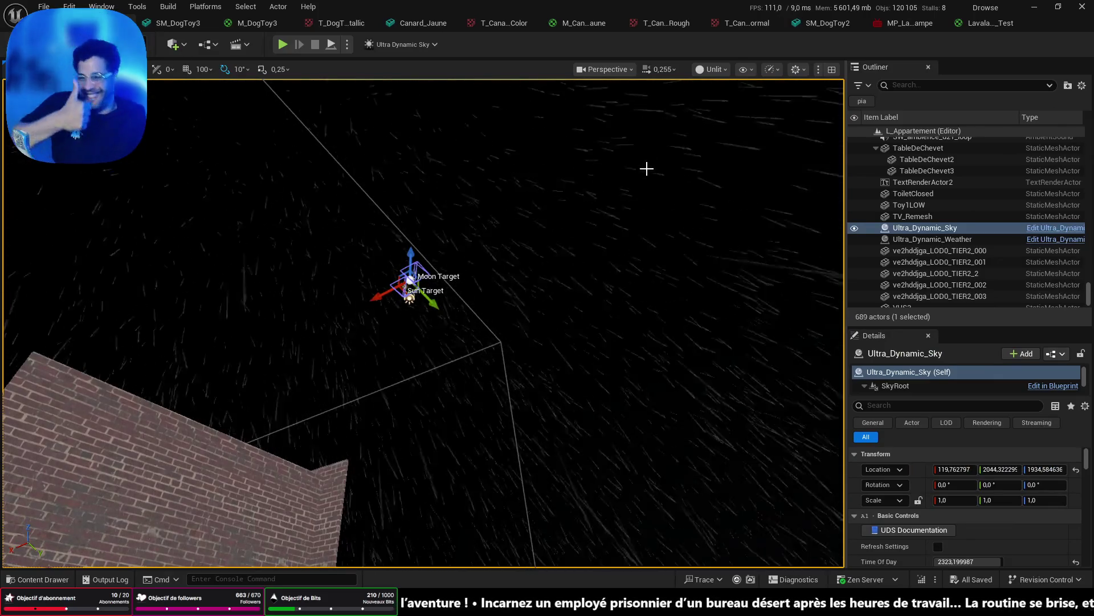
Change the Ultra_Dynamic_Weather preset from Rain_Thunderstorm to Rain.
left_click(941, 239)
scroll(1020, 542, "down", 1)
left_click(1020, 545)
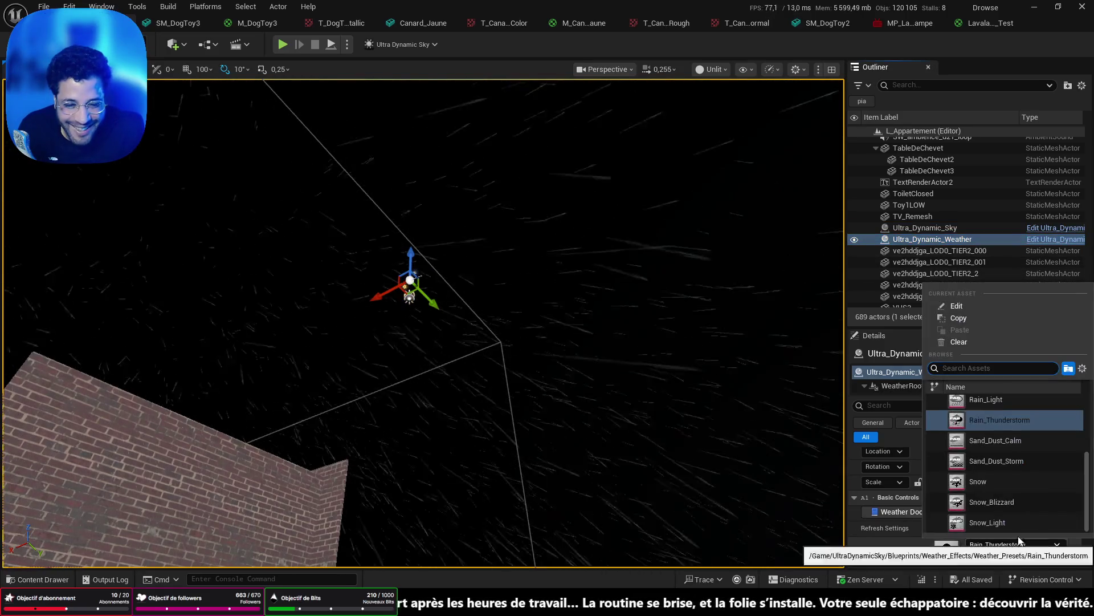
scroll(1018, 433, "up", 2)
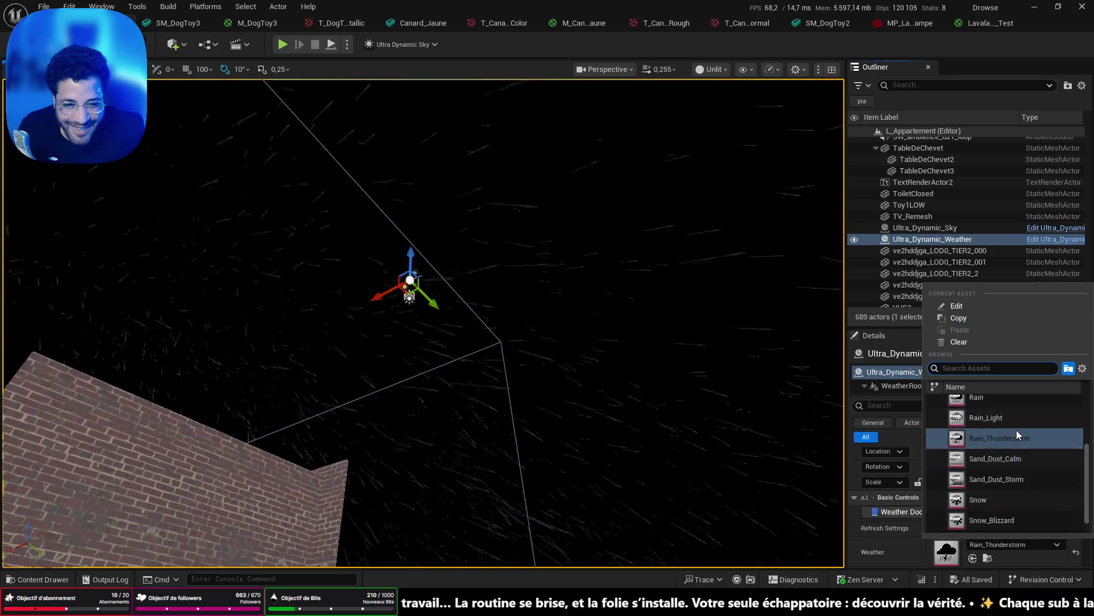
left_click(1004, 401)
Fly the camera back into the hallway and pick a spot on the carpet floor.
left_click_drag(513, 314, 513, 273)
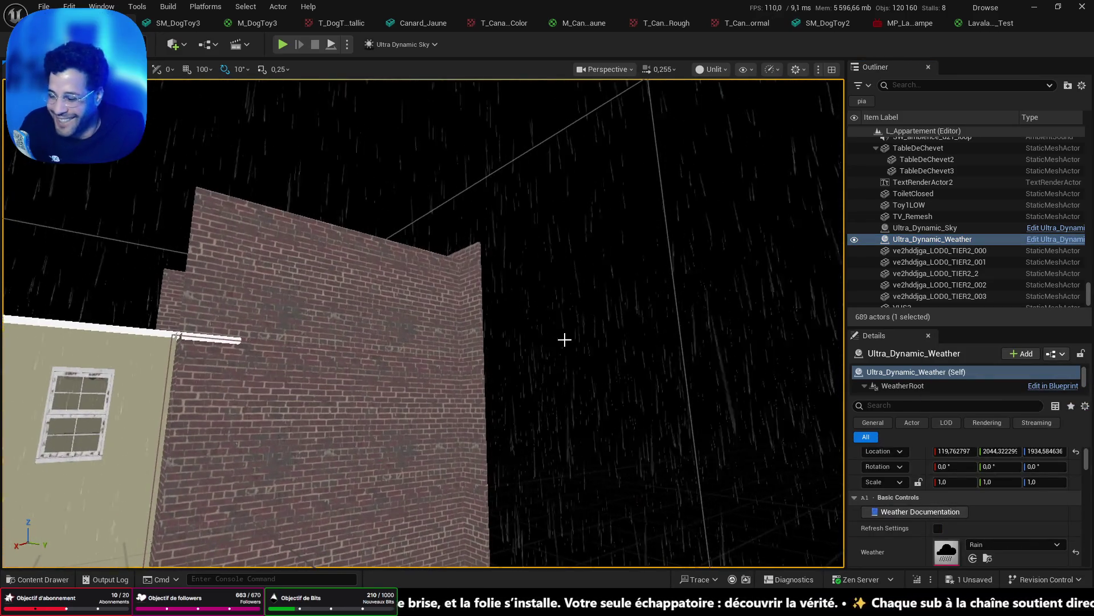
left_click_drag(558, 317, 545, 282)
mouse_move(595, 399)
left_mouse_down()
mouse_move(595, 359)
mouse_move(558, 325)
mouse_move(570, 291)
mouse_move(570, 322)
left_mouse_up()
right_click(518, 536)
Play from the carpet spot, open the dark door and walk down the stairwell to the landing.
left_click(538, 529)
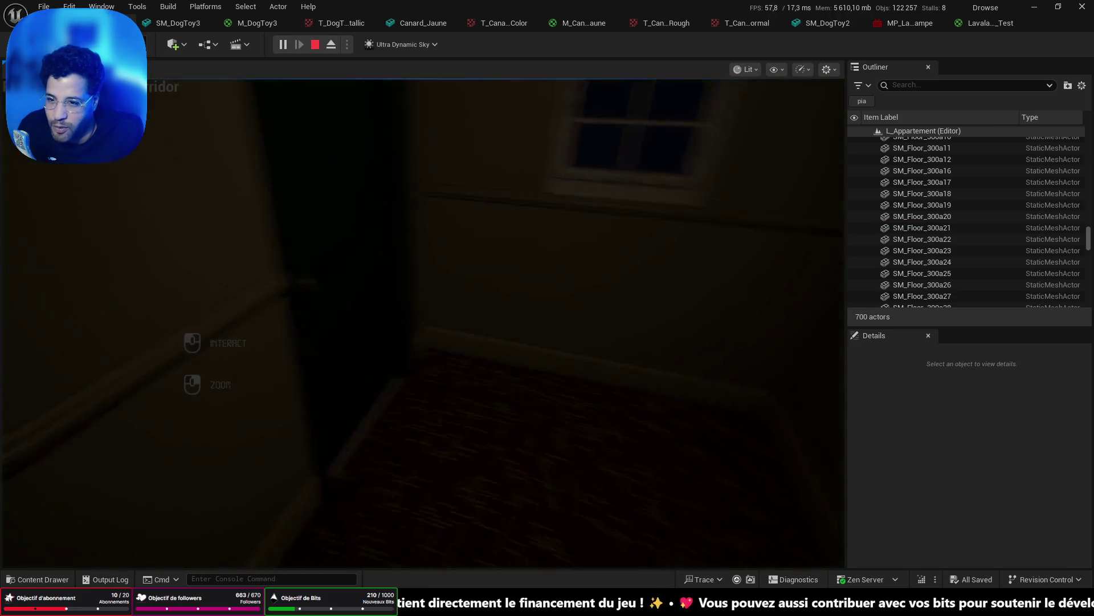
key("w")
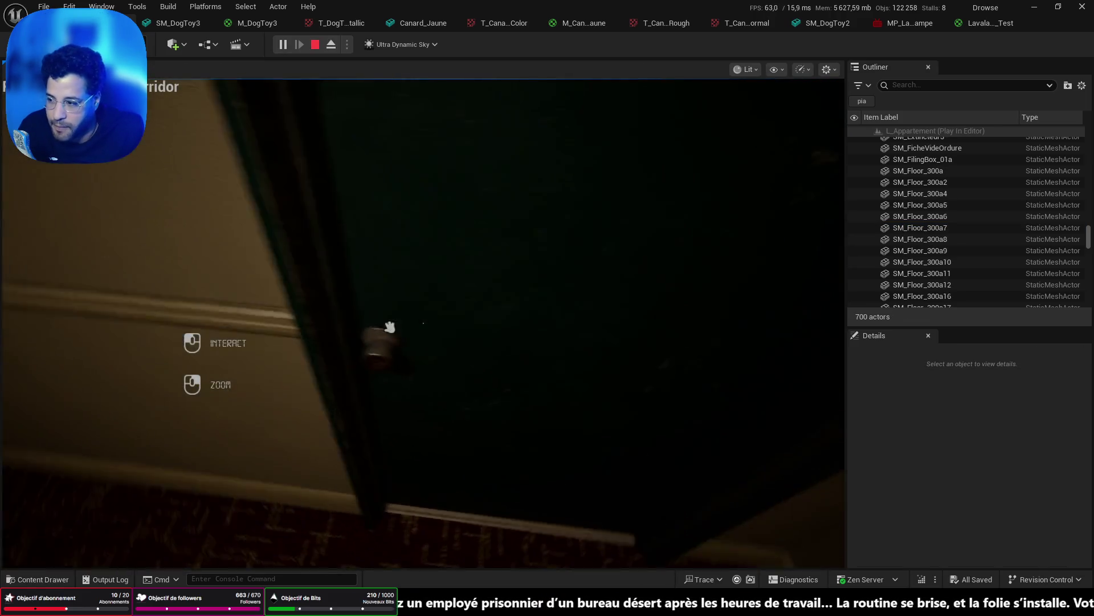
left_click(423, 323)
key("w")
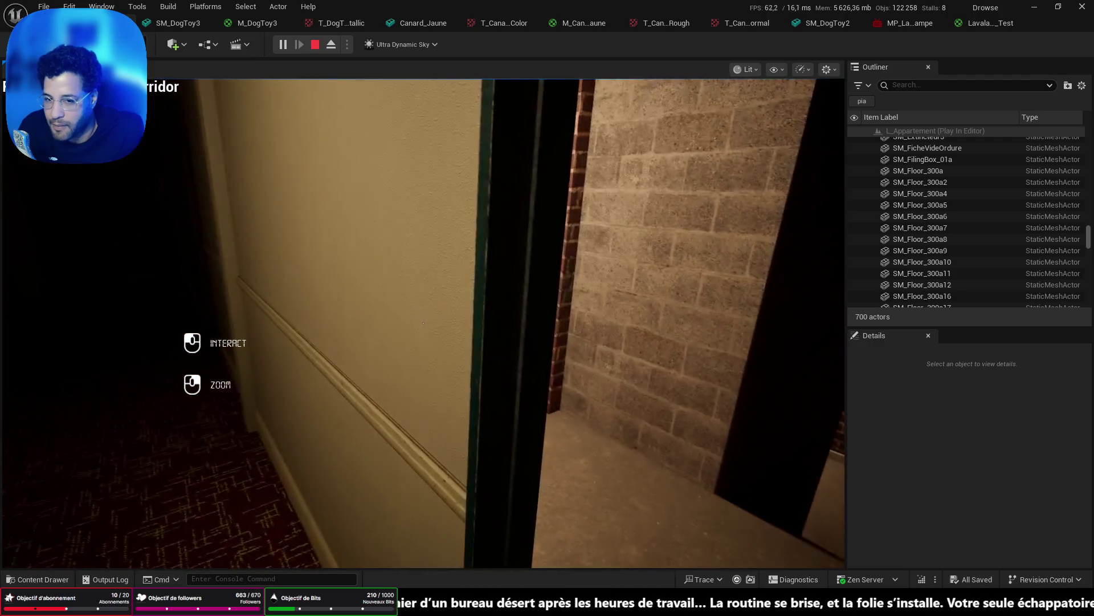
key("w")
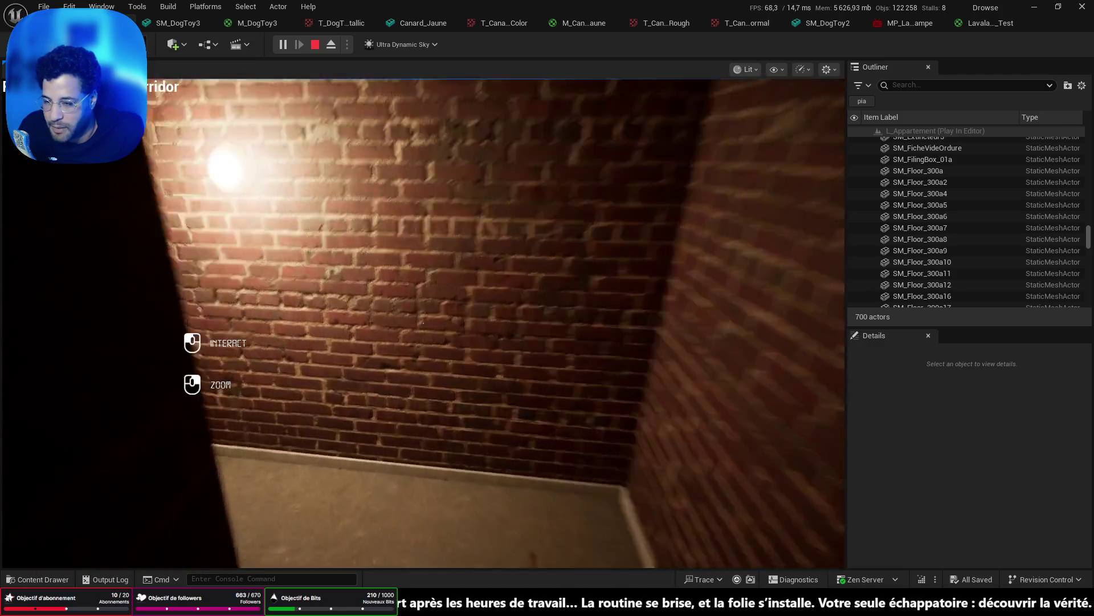
key("w")
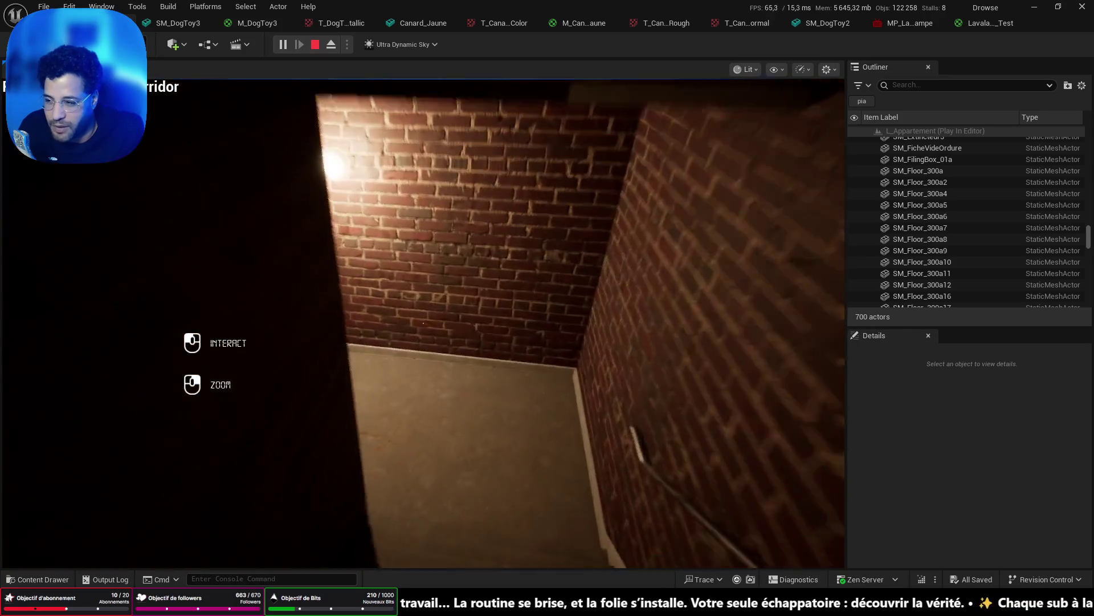
key("w")
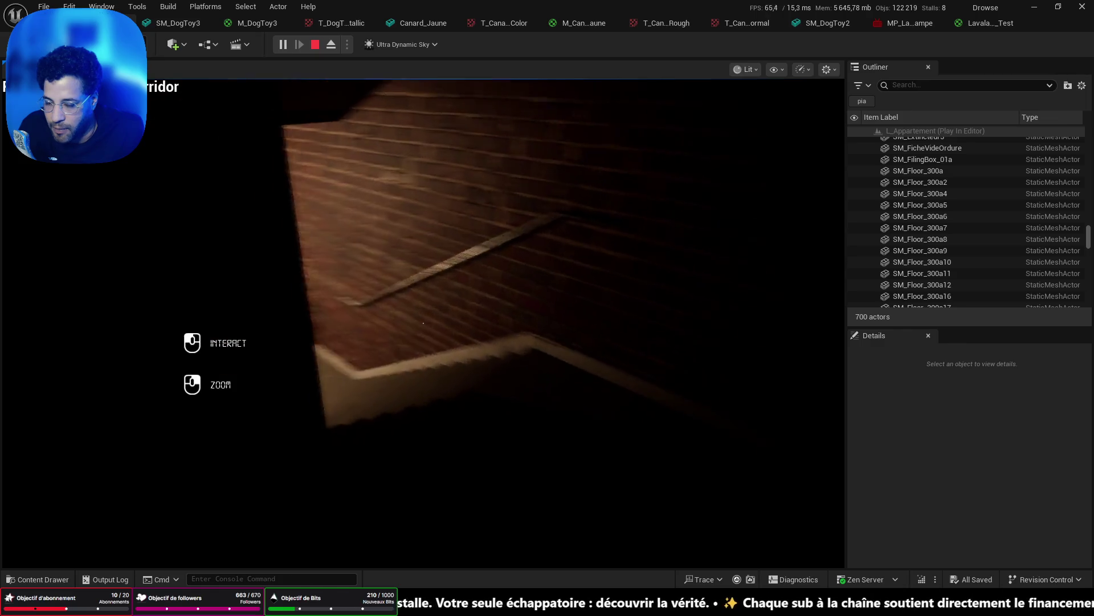
key("w")
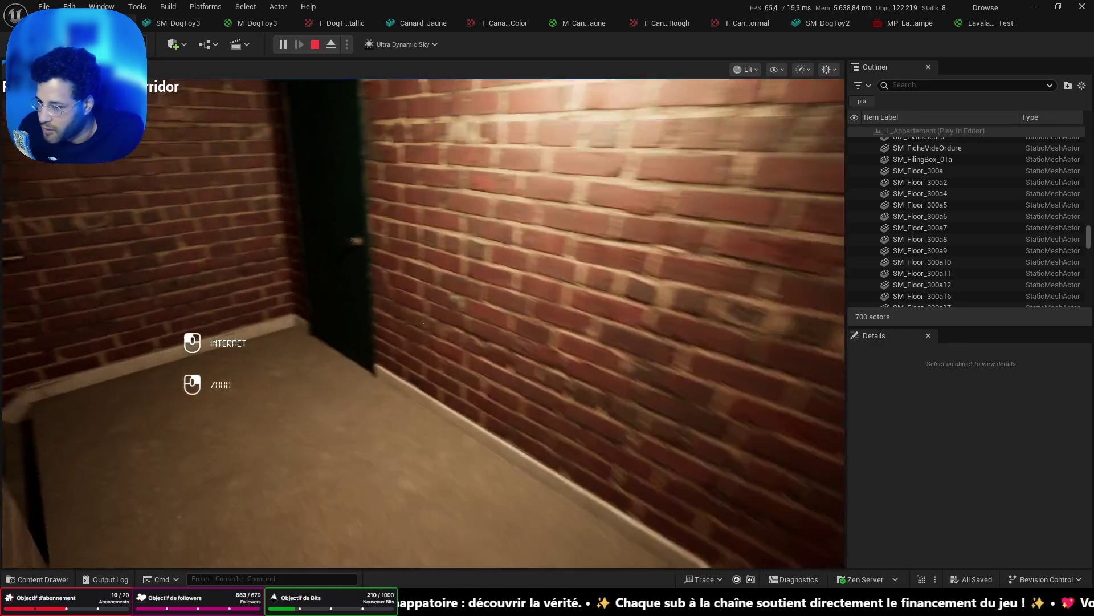
key("w")
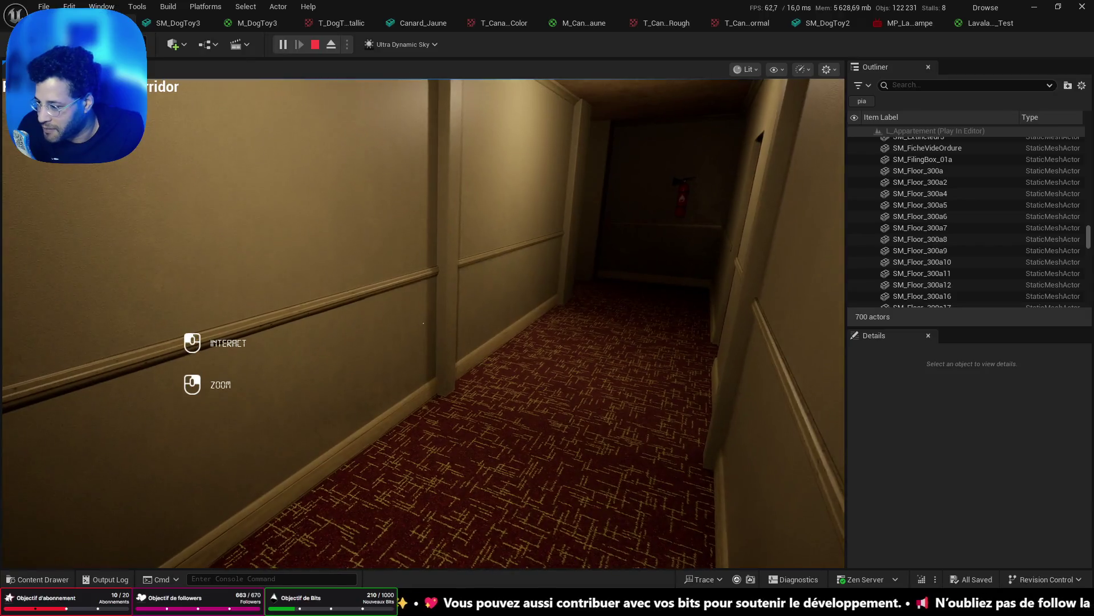
Walk back through the stairwell, open the green door into the corridor, and stop playing.
key("w")
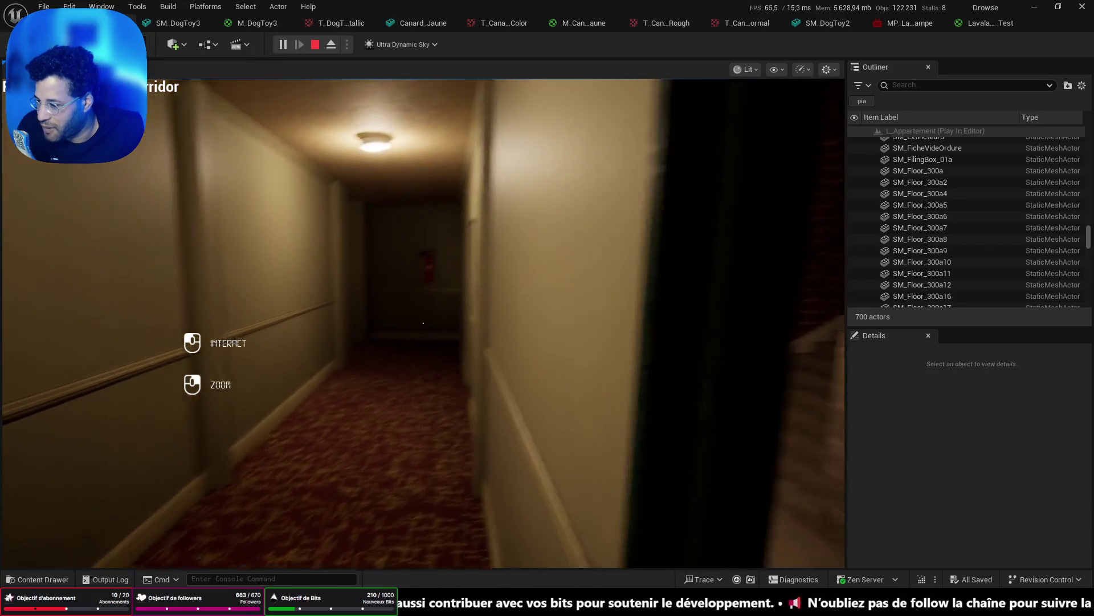
key("w")
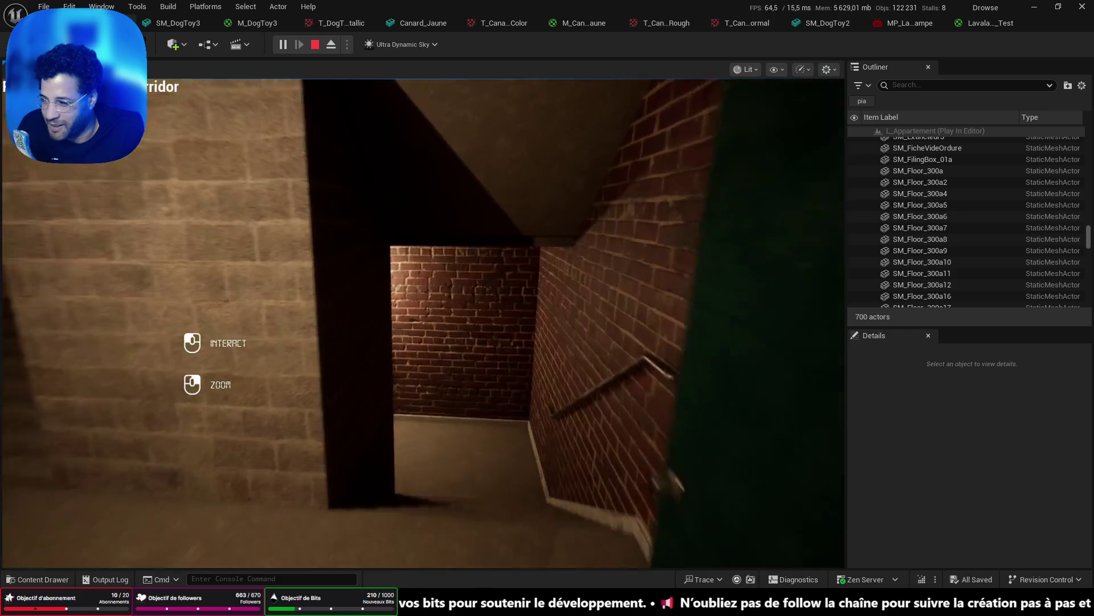
key("w")
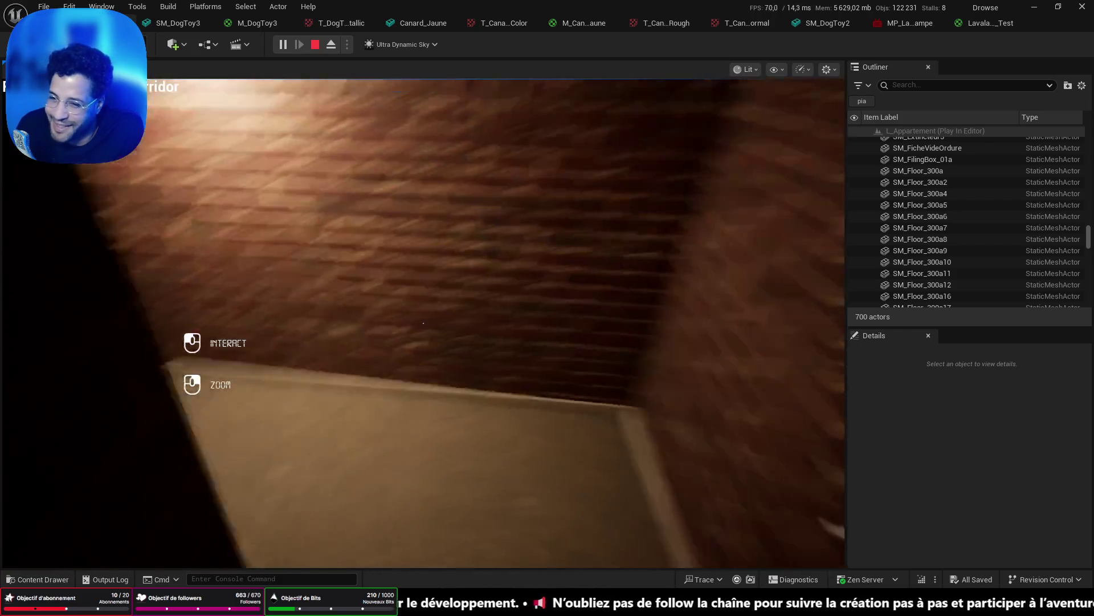
key("w")
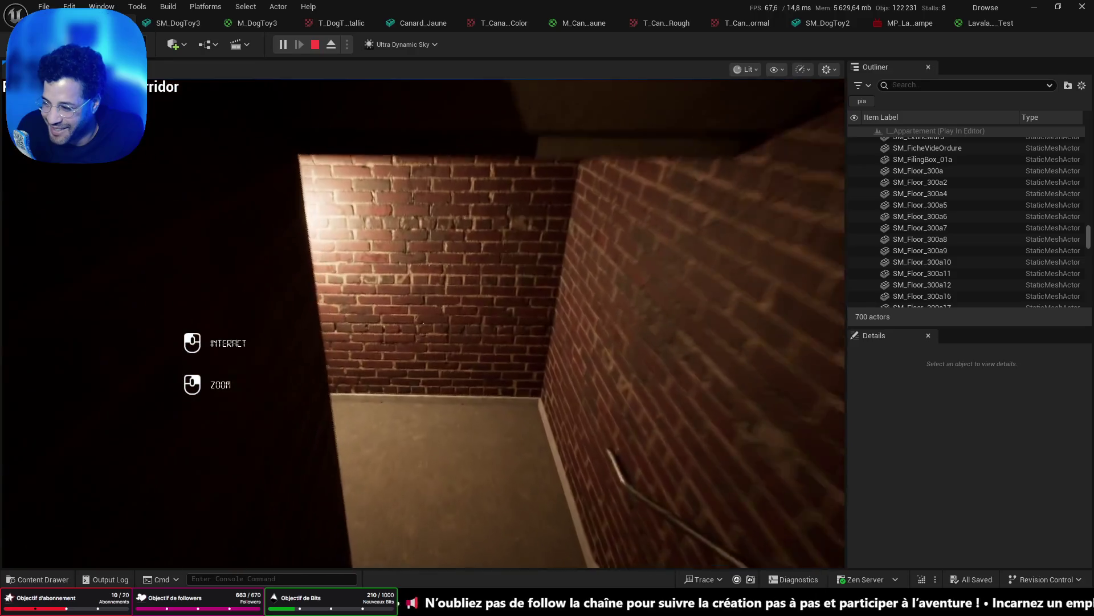
key("w")
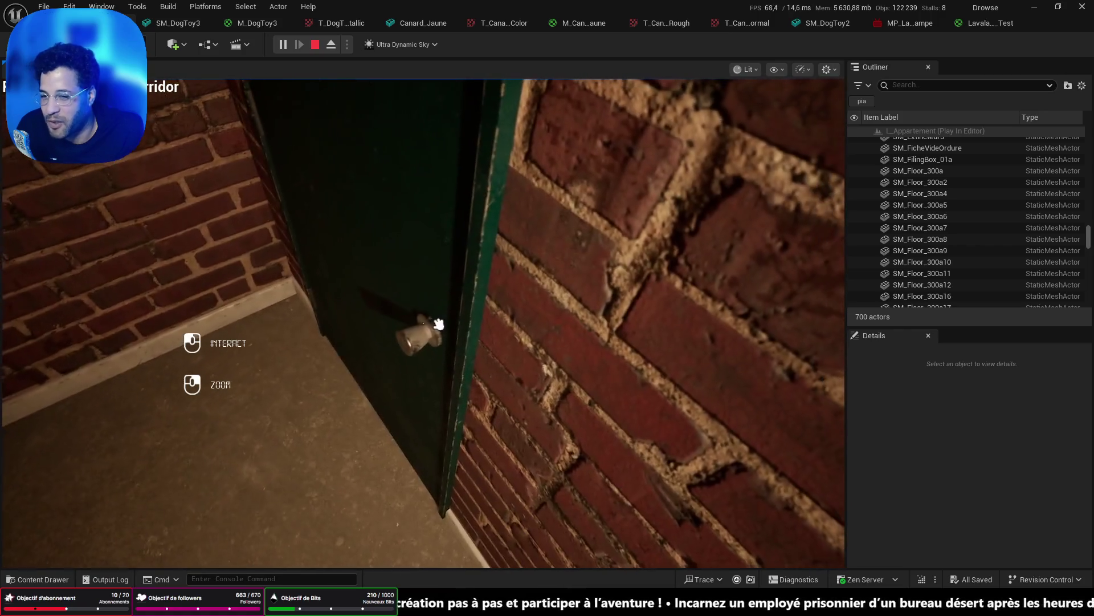
left_click(438, 324)
key("w")
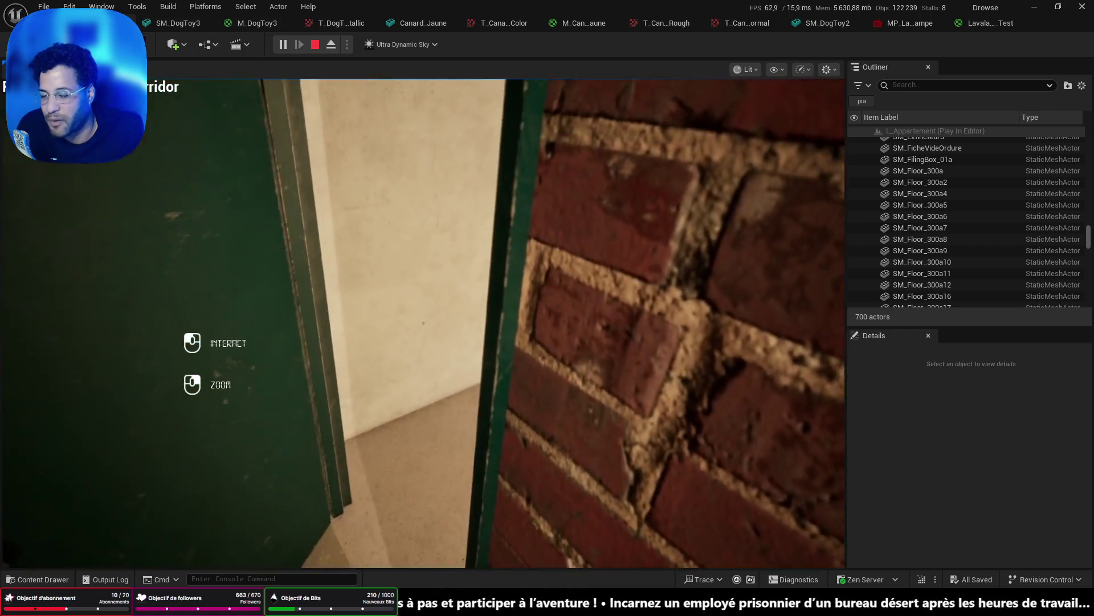
key("Escape")
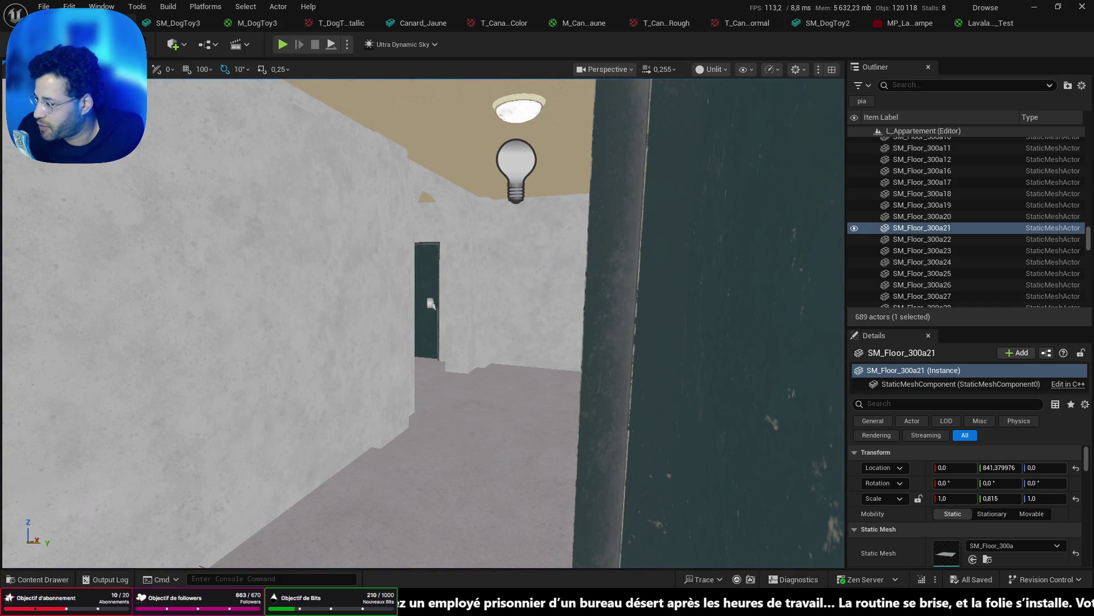
After a quick play test, load L_Menu from Recent Levels, widen the viewport and play it.
left_click(282, 45)
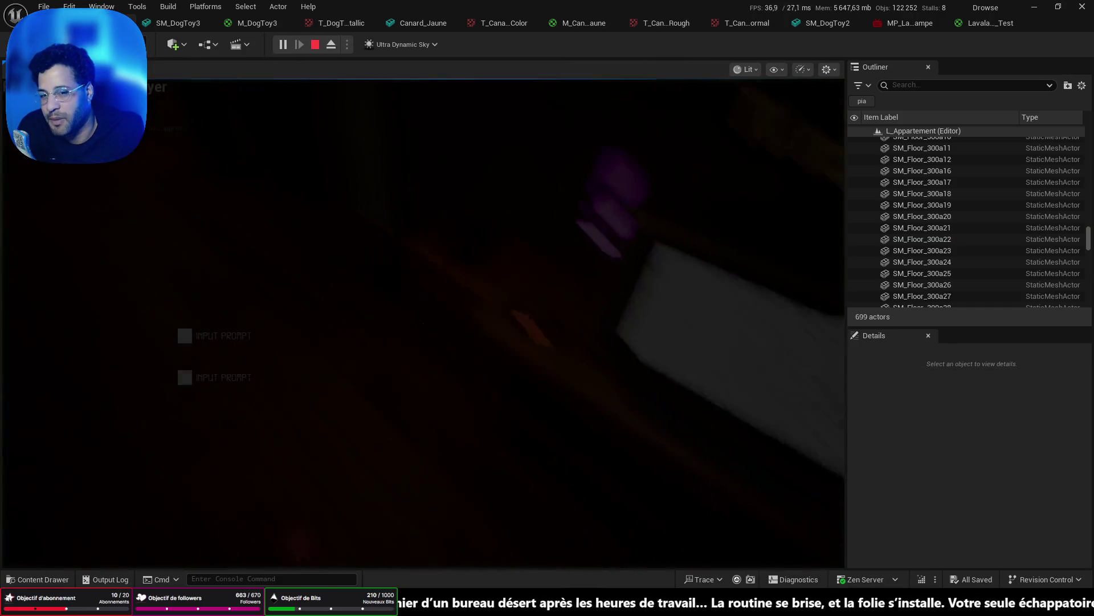
key("Escape")
left_click(44, 6)
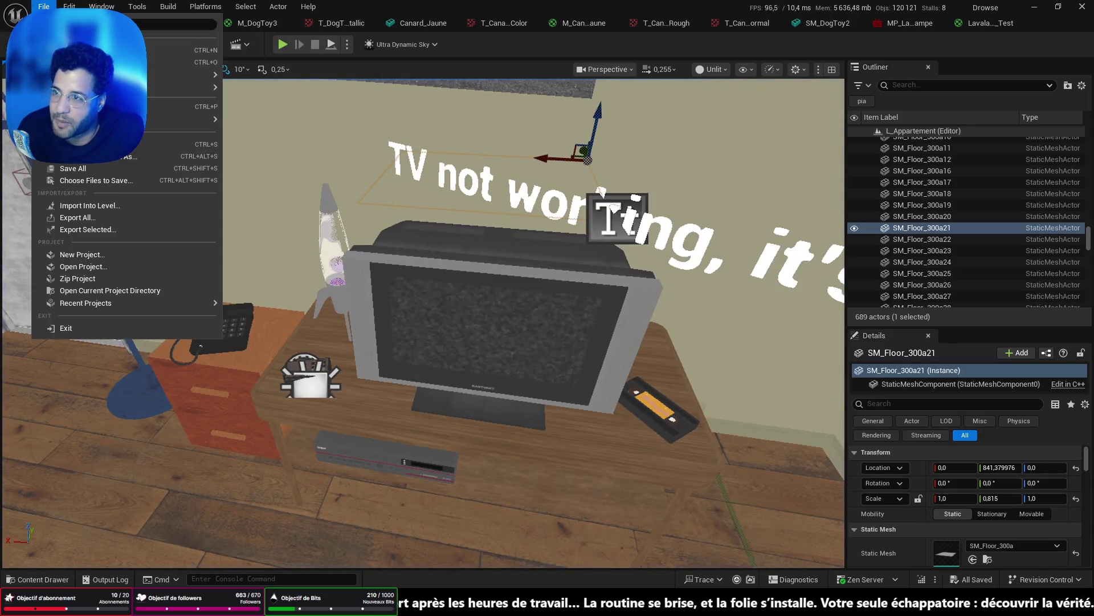
mouse_move(182, 86)
left_click(251, 105)
left_click_drag(844, 381, 1027, 453)
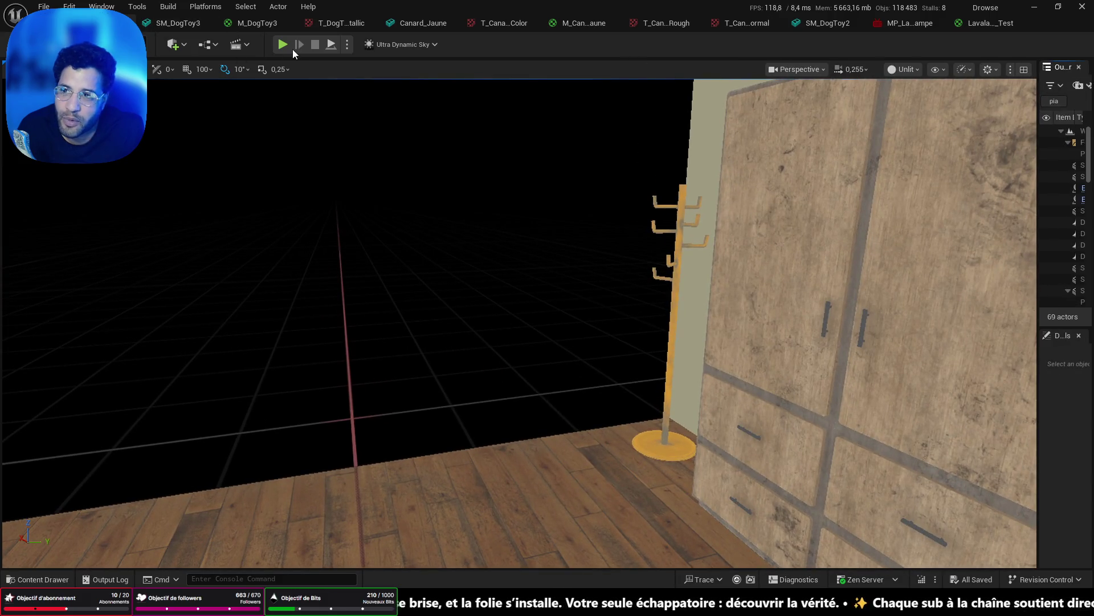
left_click(285, 43)
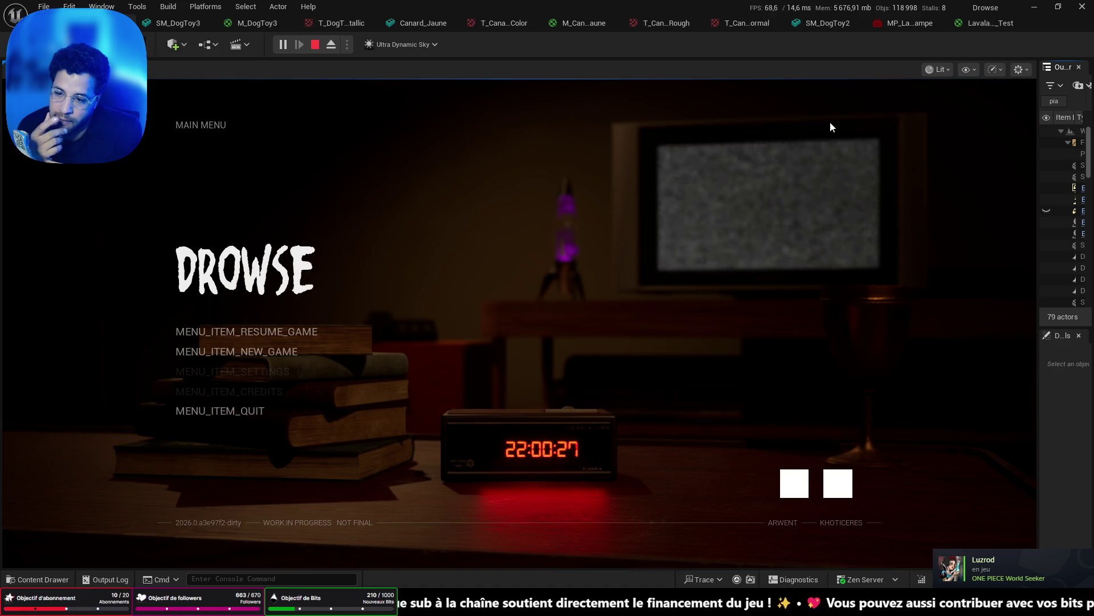
Start a New Game and walk through the apartment and out its front door.
left_click(246, 331)
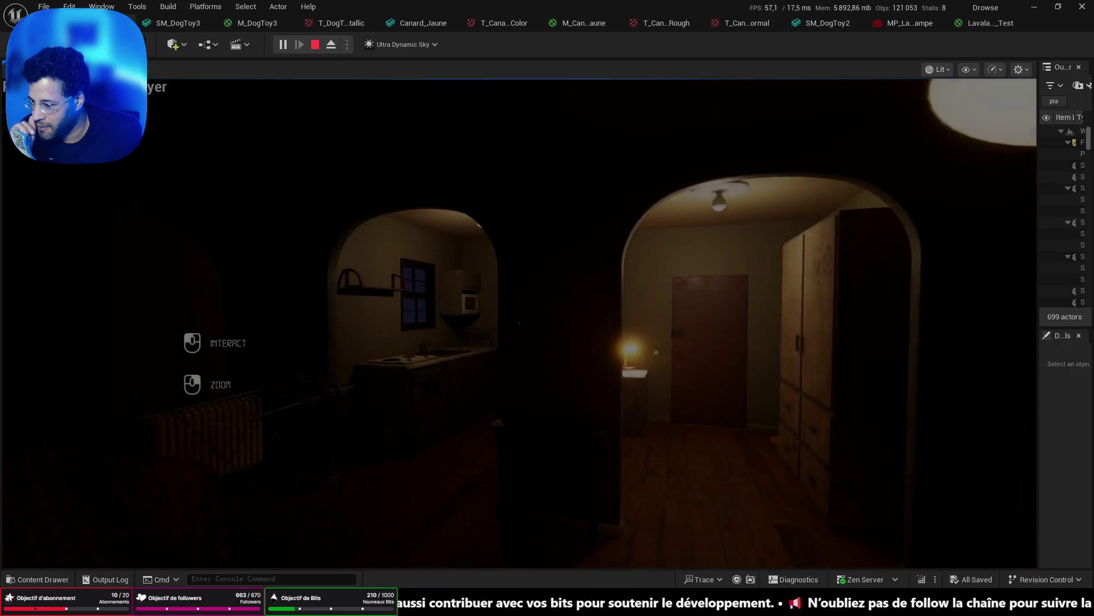
key("w")
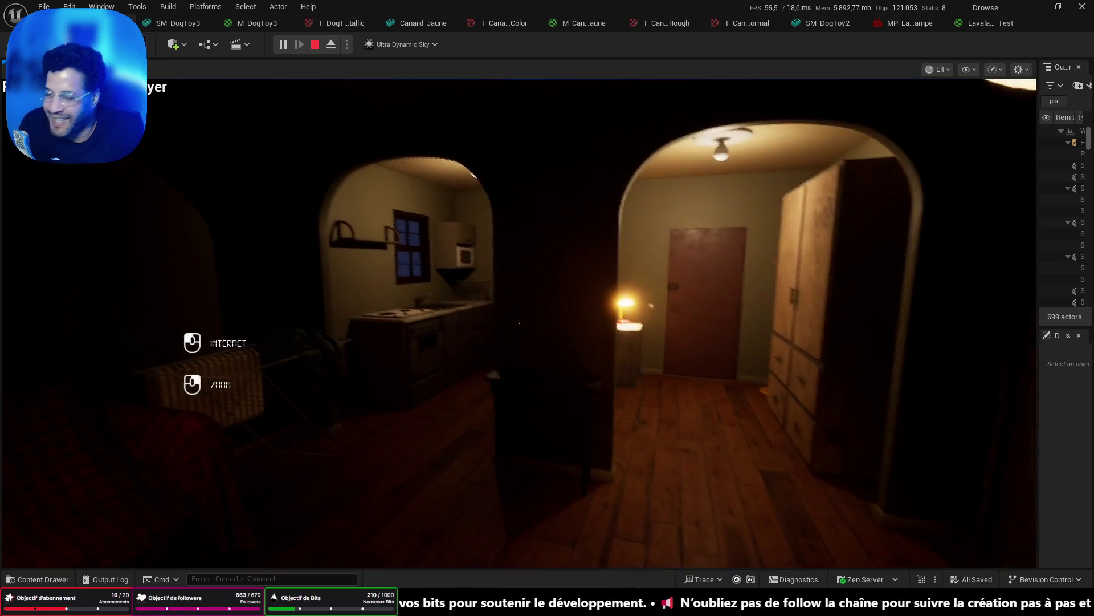
key("w")
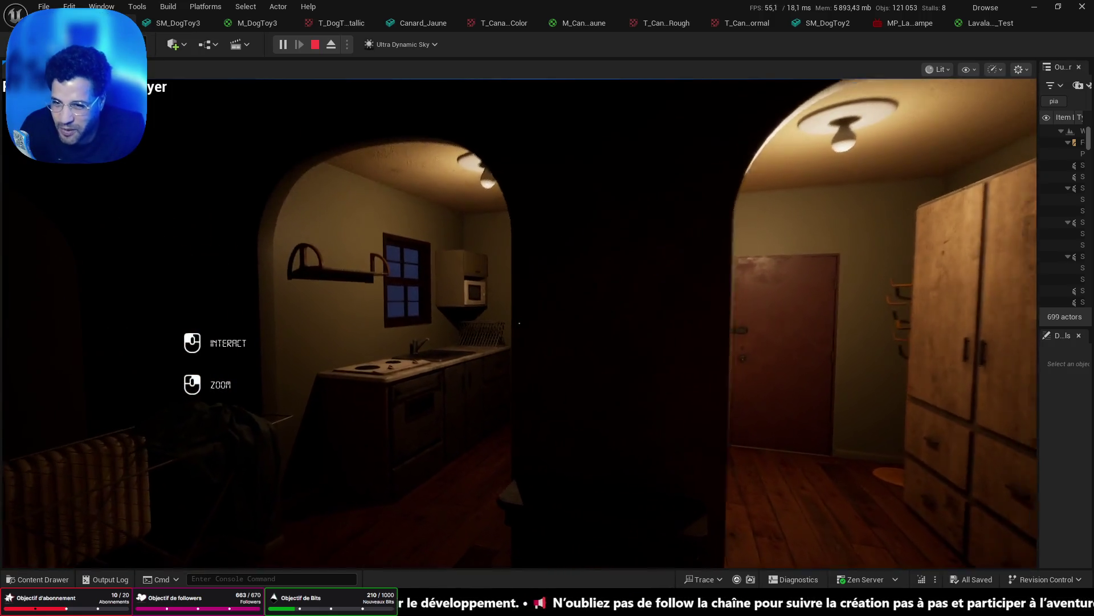
key("w")
key("w")
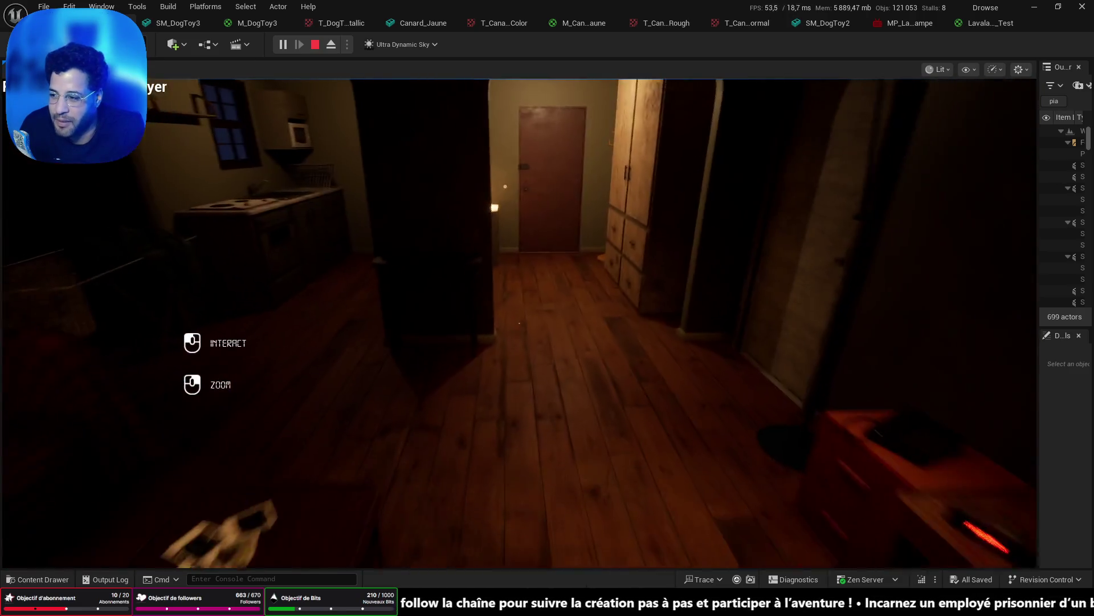
key("w")
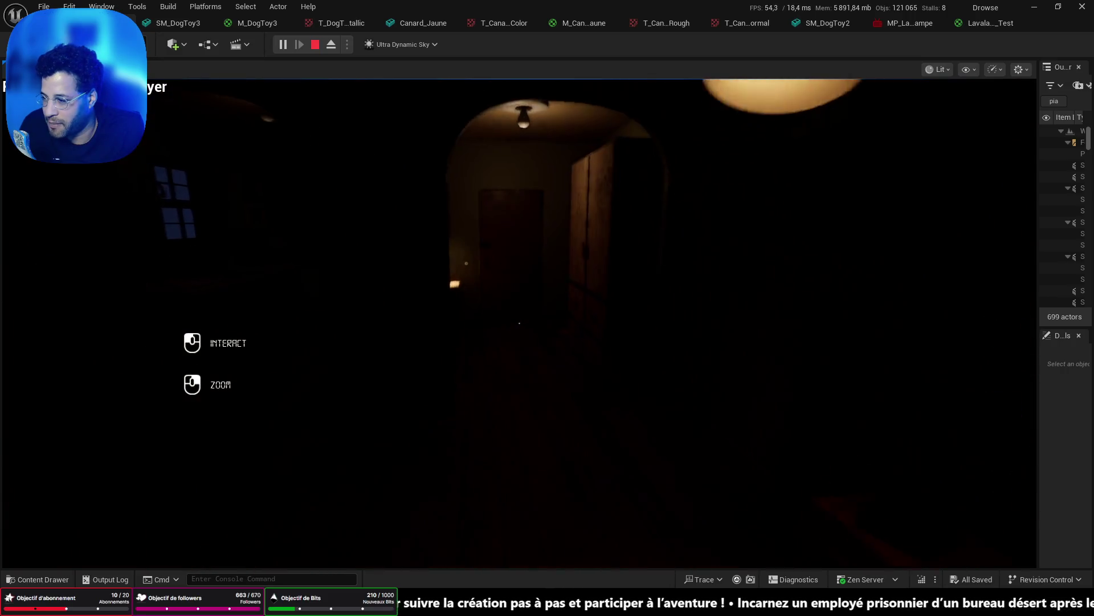
key("w")
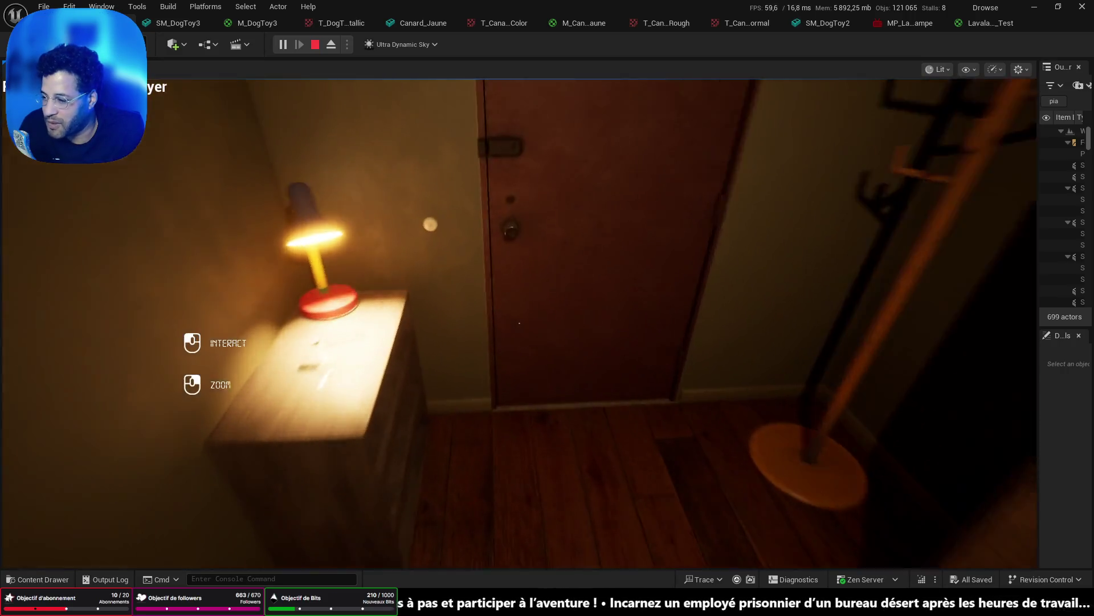
left_click(520, 323)
key("w")
key("w")
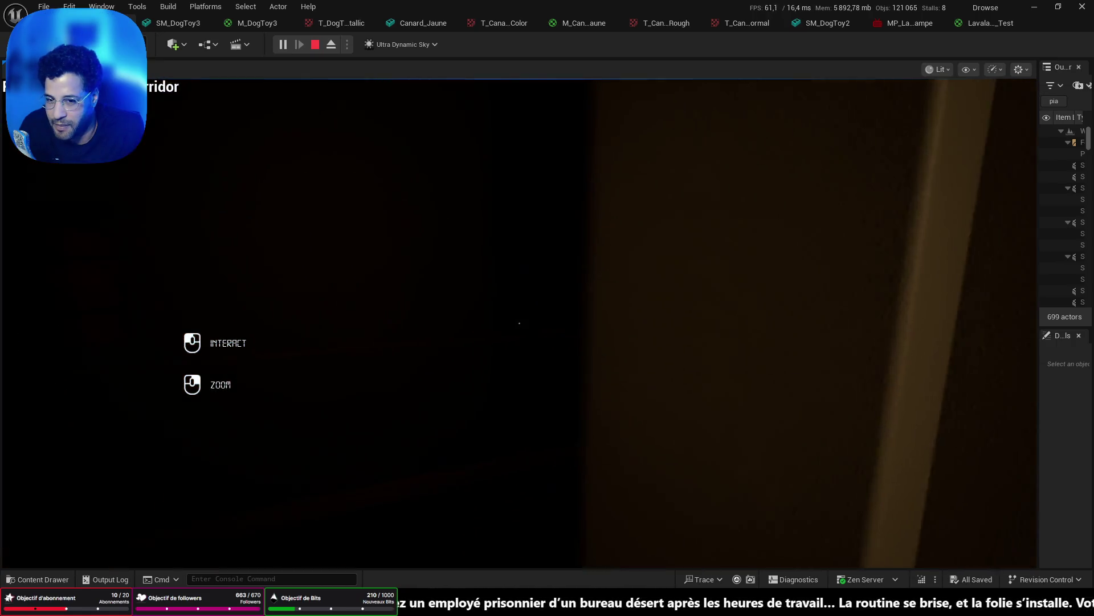
Walk down the corridor, open the green door into the stairwell, then stop playing.
key("w")
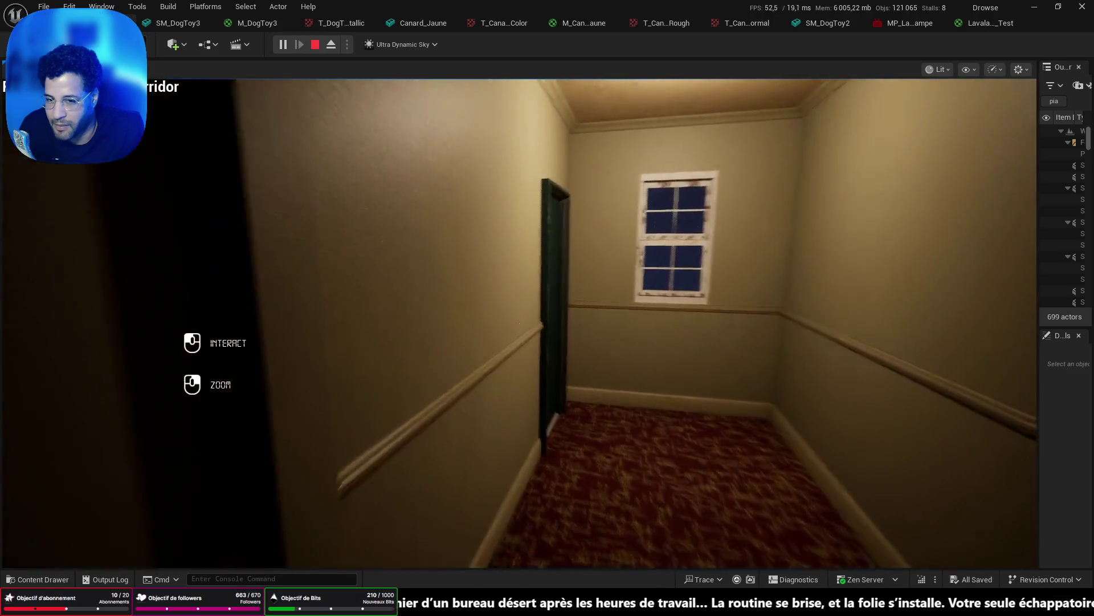
key("w")
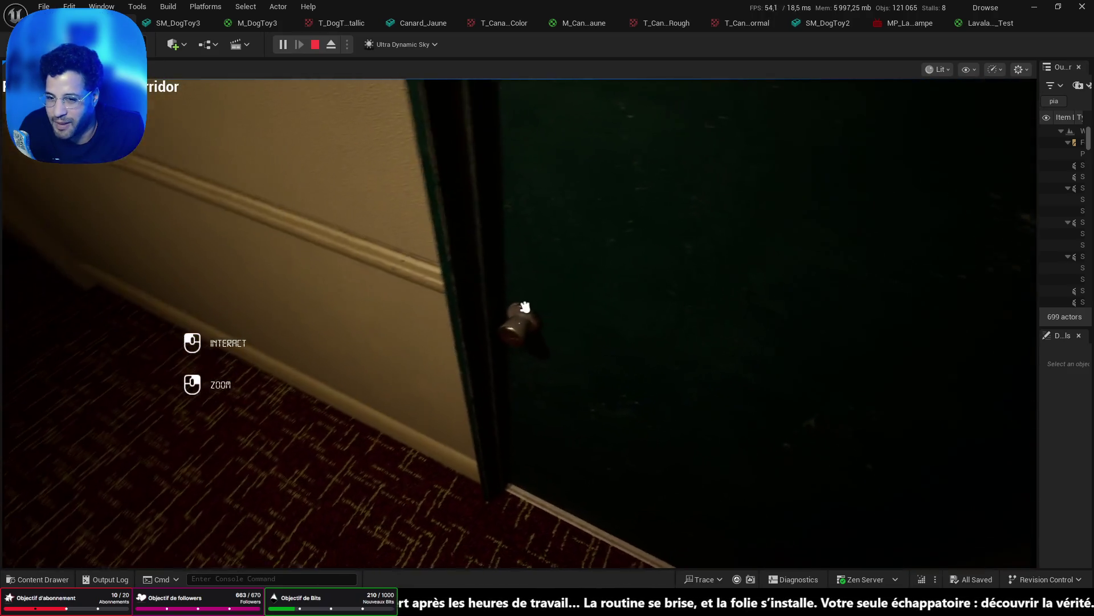
left_click(522, 307)
key("w")
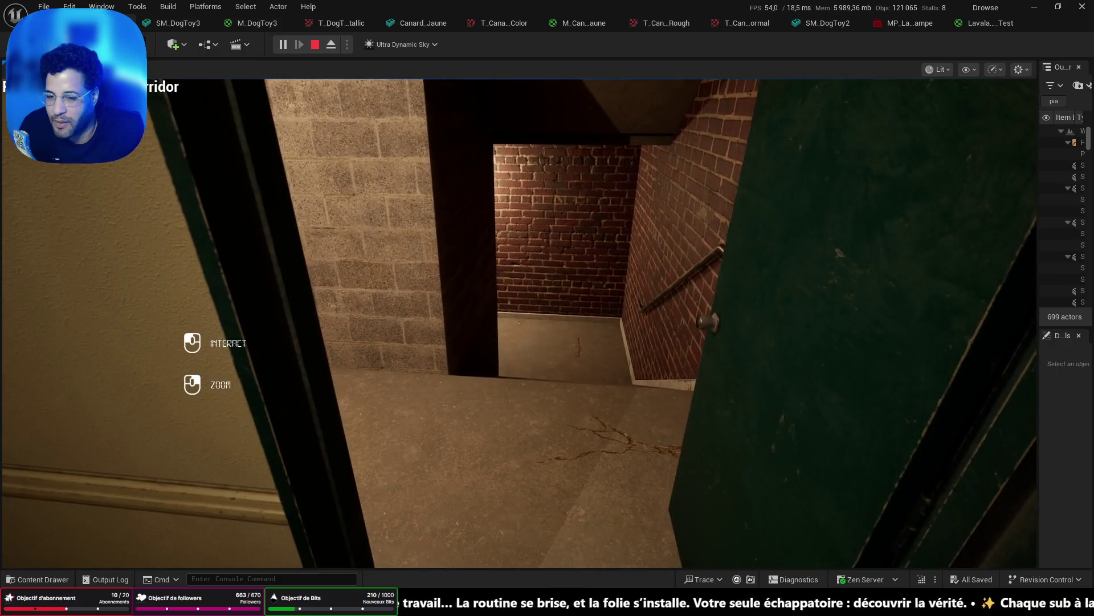
key("w")
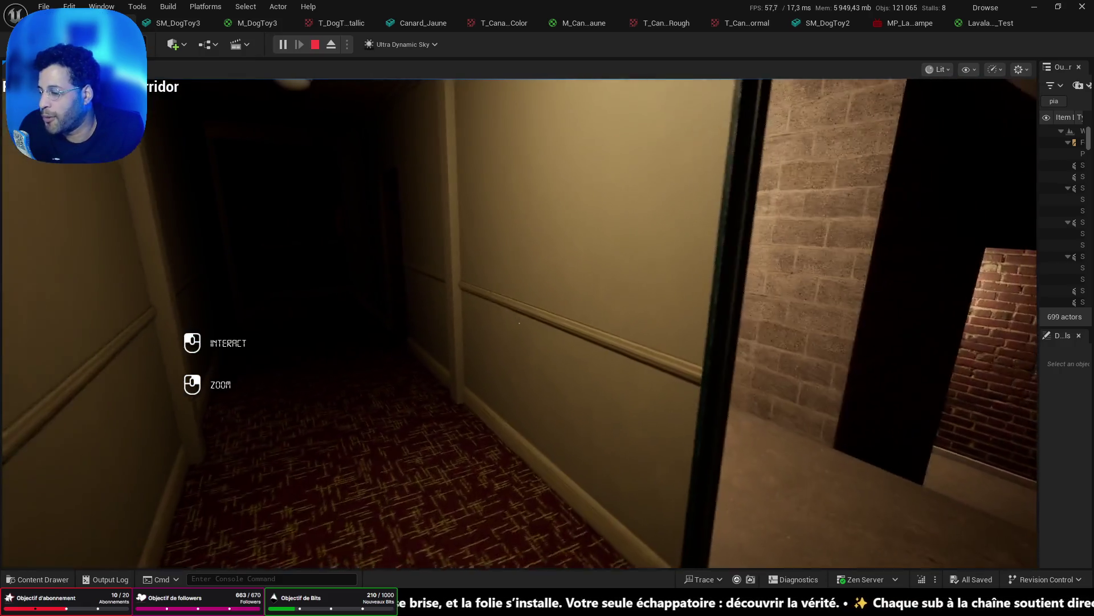
key("w")
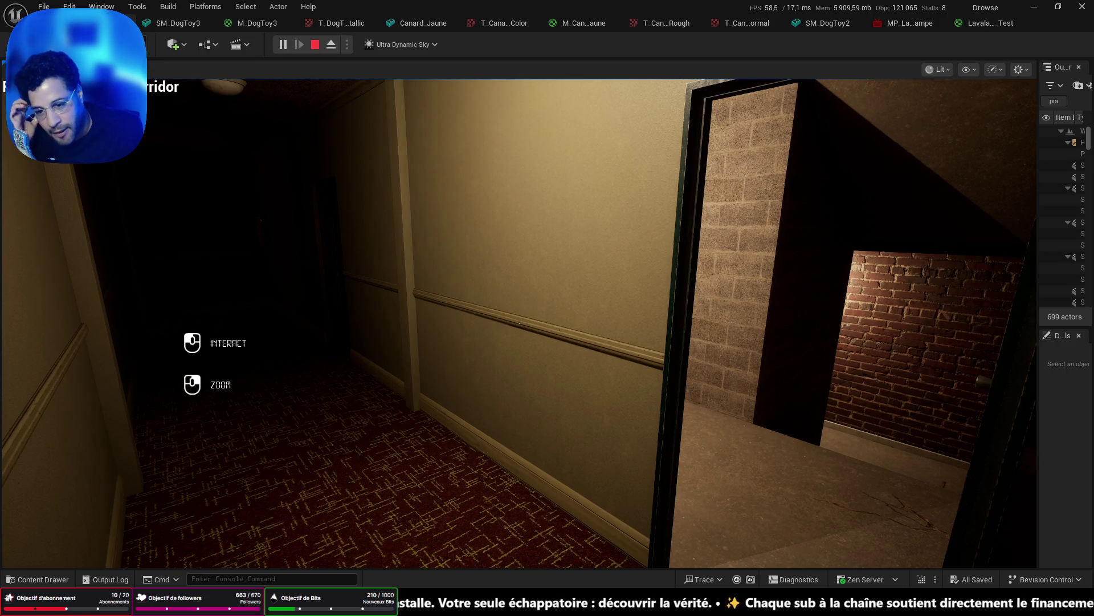
key("Escape")
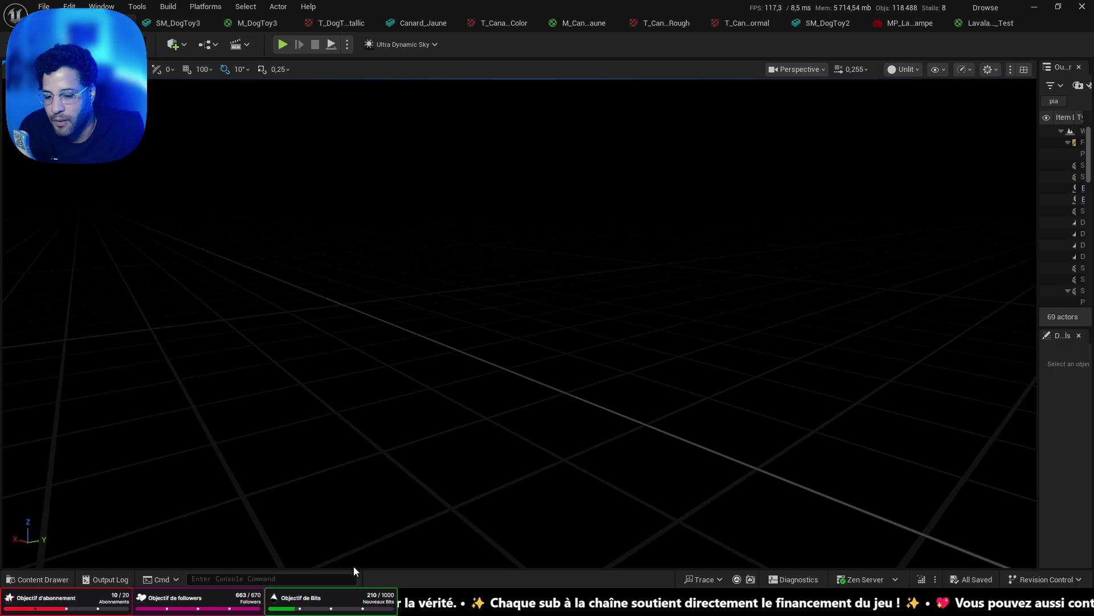
Bring up Notepad, select the Scenario notes' opening paragraph, then minimize the window.
mouse_move(329, 604)
left_click(390, 535)
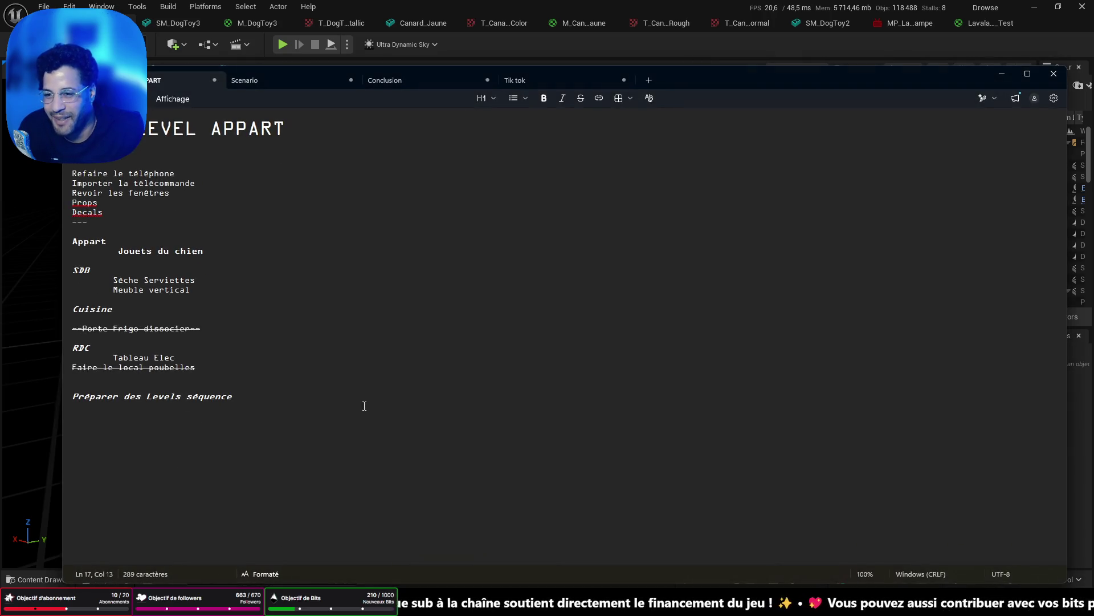
left_click(304, 84)
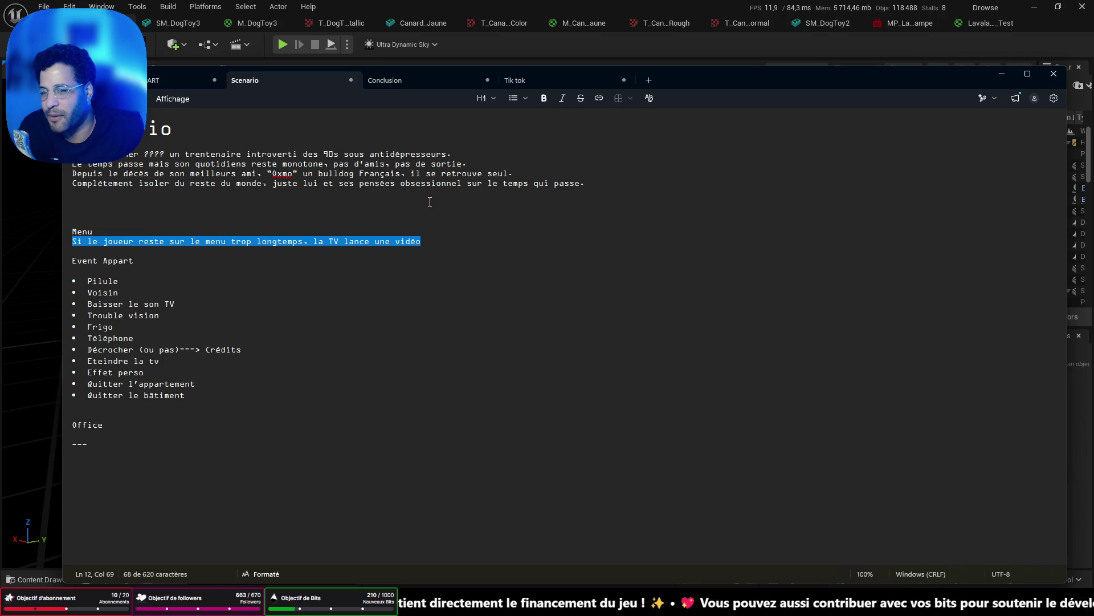
left_click_drag(618, 181, 182, 152)
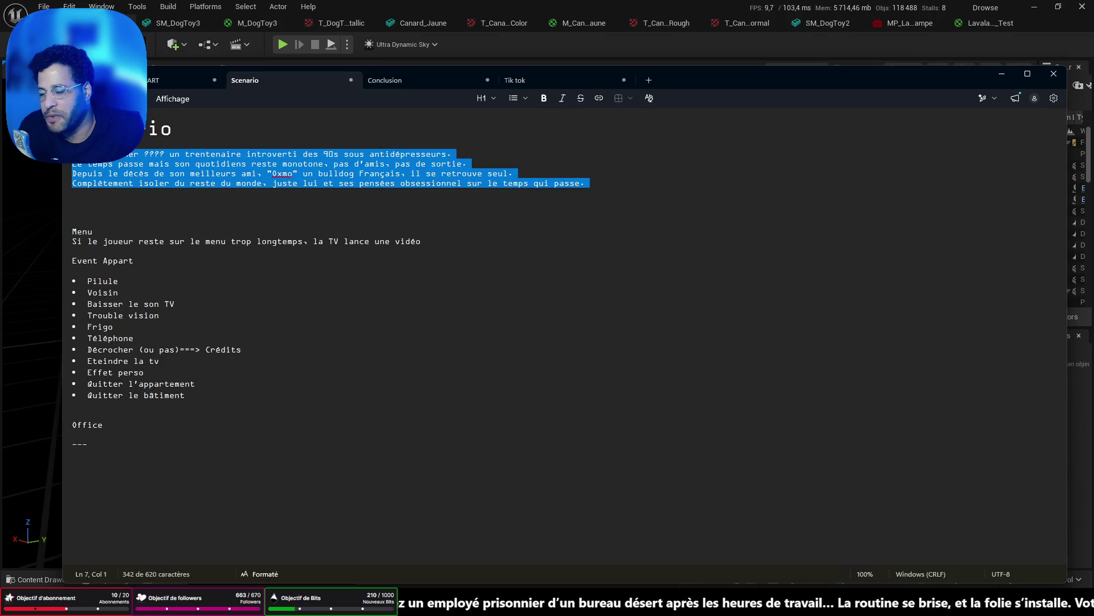
left_click(1012, 77)
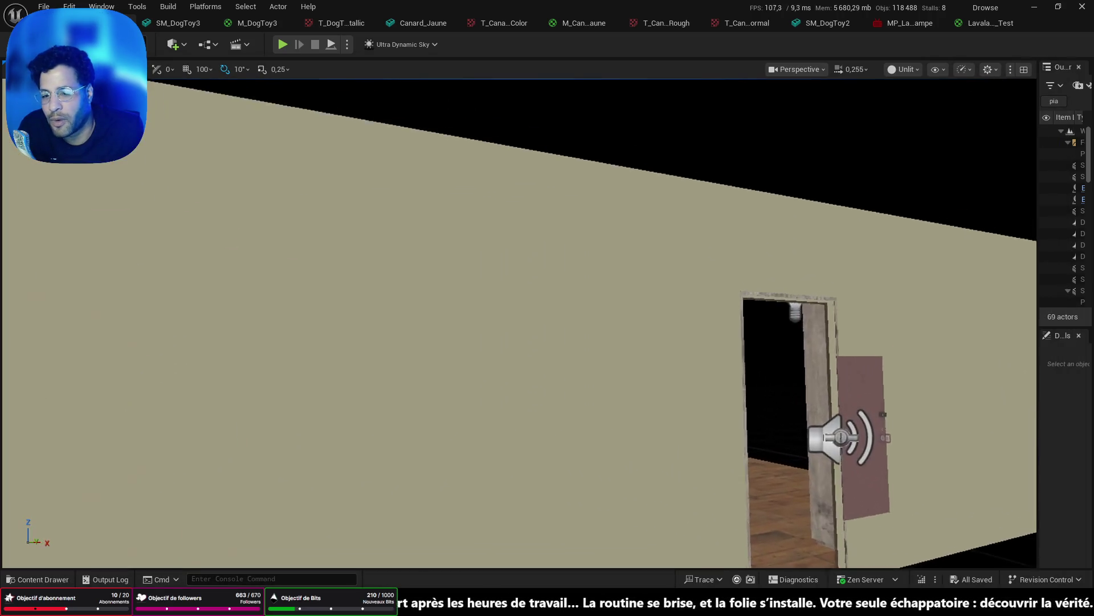
Look over the TV room, then reload L_Appartement from Recent Levels.
left_click_drag(675, 347, 675, 347)
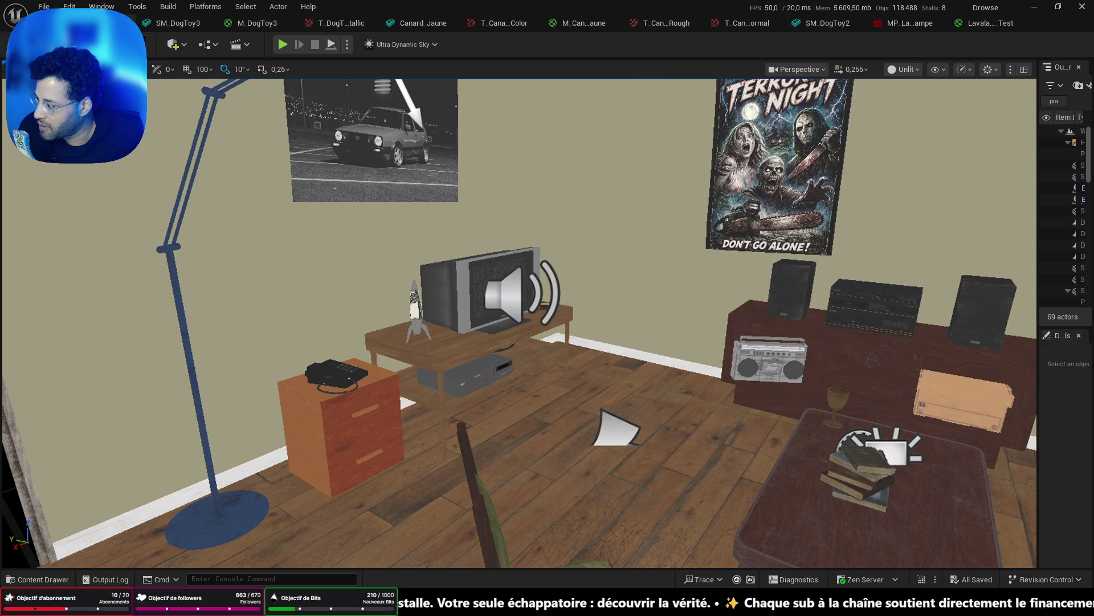
left_click_drag(540, 411, 540, 411)
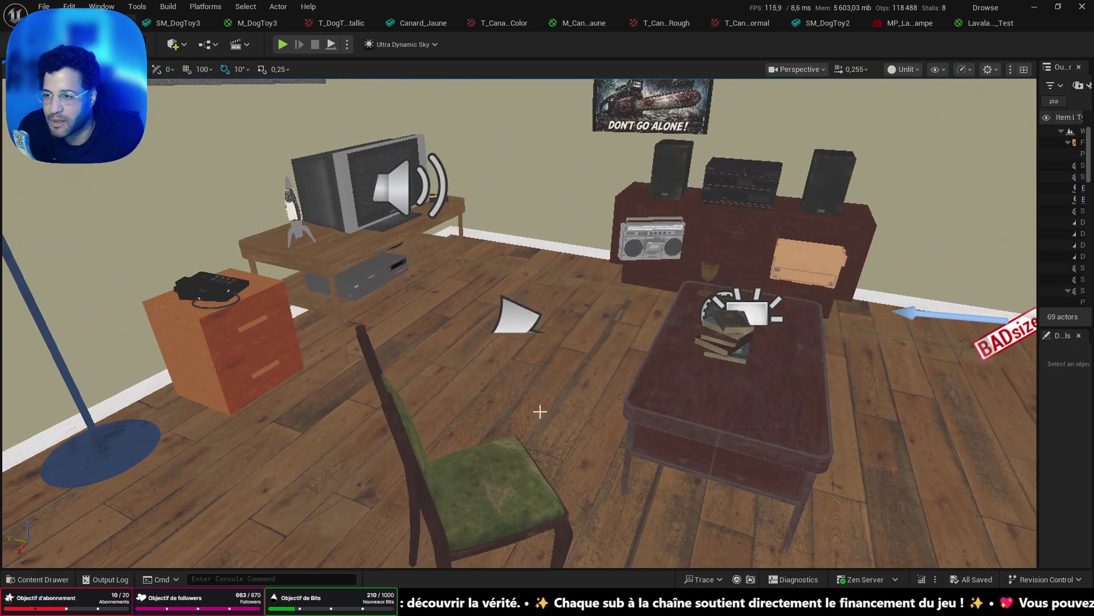
left_click(45, 7)
mouse_move(182, 87)
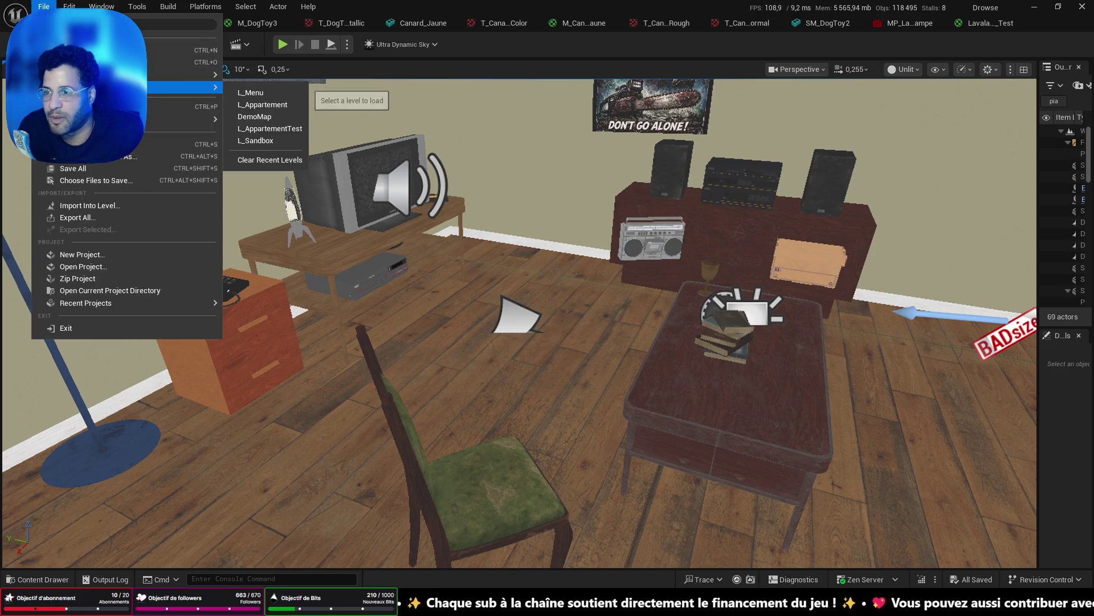
left_click(254, 110)
Fly around the living room to inspect the coffee table, pill bottle, photos and TV stand.
mouse_move(276, 286)
left_mouse_down()
mouse_move(383, 145)
mouse_move(758, 160)
left_mouse_up()
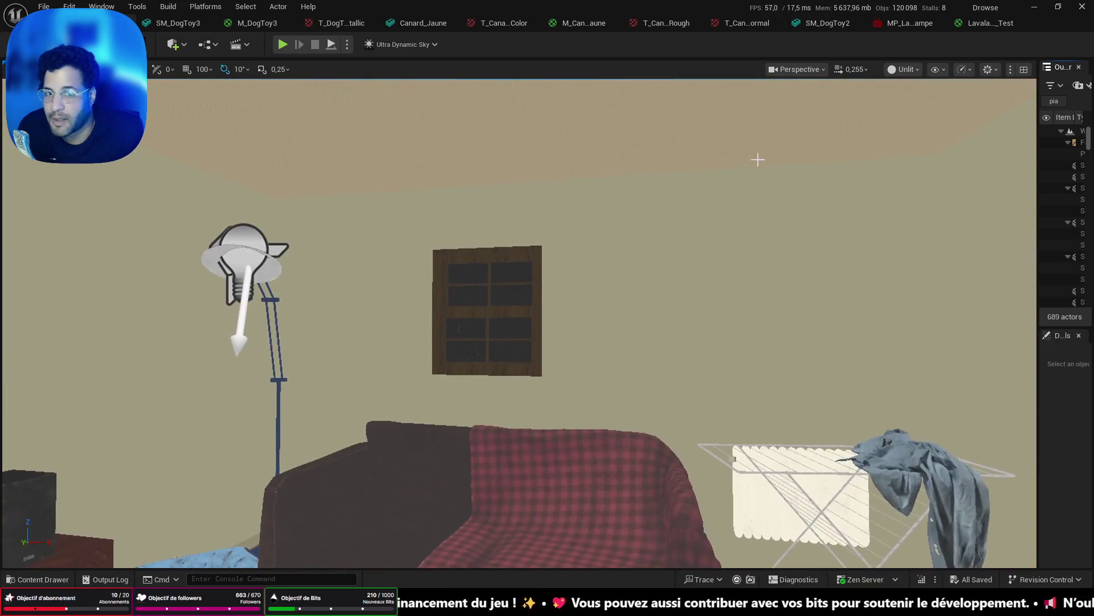
mouse_move(547, 319)
left_mouse_down()
mouse_move(741, 319)
mouse_move(741, 410)
mouse_move(547, 342)
mouse_move(548, 399)
mouse_move(547, 353)
left_mouse_up()
mouse_move(816, 168)
left_mouse_down()
mouse_move(817, 188)
mouse_move(817, 154)
mouse_move(817, 168)
left_mouse_up()
mouse_move(466, 420)
left_mouse_down()
mouse_move(465, 513)
mouse_move(466, 502)
left_mouse_up()
mouse_move(533, 373)
left_mouse_down()
mouse_move(533, 319)
mouse_move(521, 422)
mouse_move(580, 371)
left_mouse_up()
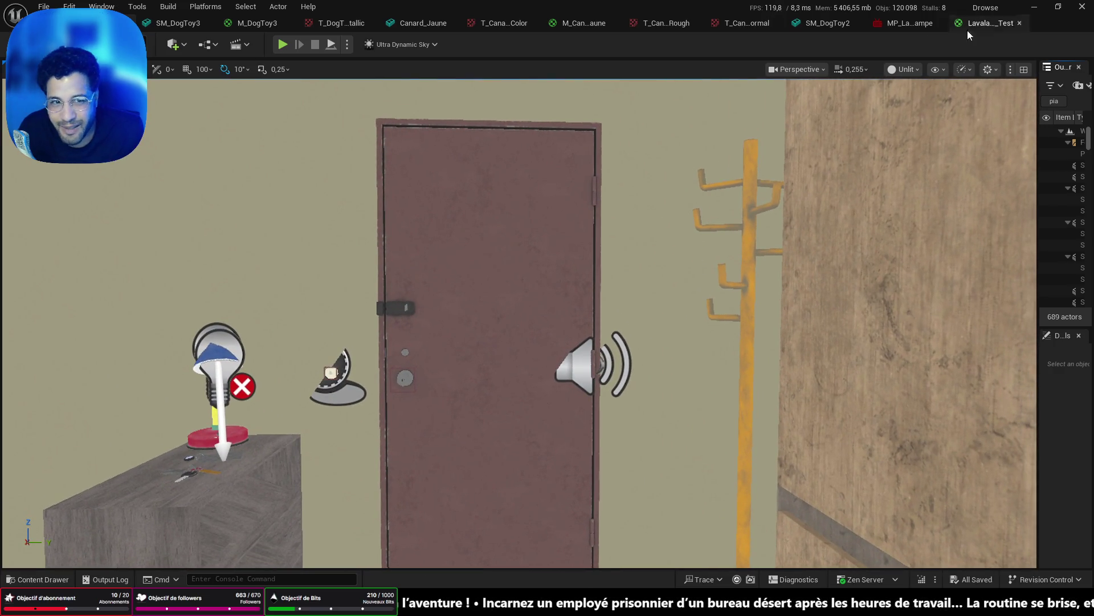
left_click(912, 69)
Switch the viewport to Lit and survey the hallway, sofa and 3D text above the TV.
left_click(914, 118)
mouse_move(539, 376)
left_mouse_down()
mouse_move(639, 377)
mouse_move(558, 382)
mouse_move(524, 422)
mouse_move(410, 422)
mouse_move(519, 422)
mouse_move(433, 411)
mouse_move(434, 388)
mouse_move(484, 342)
mouse_move(608, 289)
mouse_move(433, 291)
mouse_move(370, 388)
mouse_move(388, 394)
mouse_move(456, 319)
mouse_move(502, 342)
mouse_move(467, 365)
mouse_move(433, 319)
mouse_move(399, 342)
mouse_move(433, 353)
mouse_move(456, 342)
mouse_move(422, 342)
left_mouse_up()
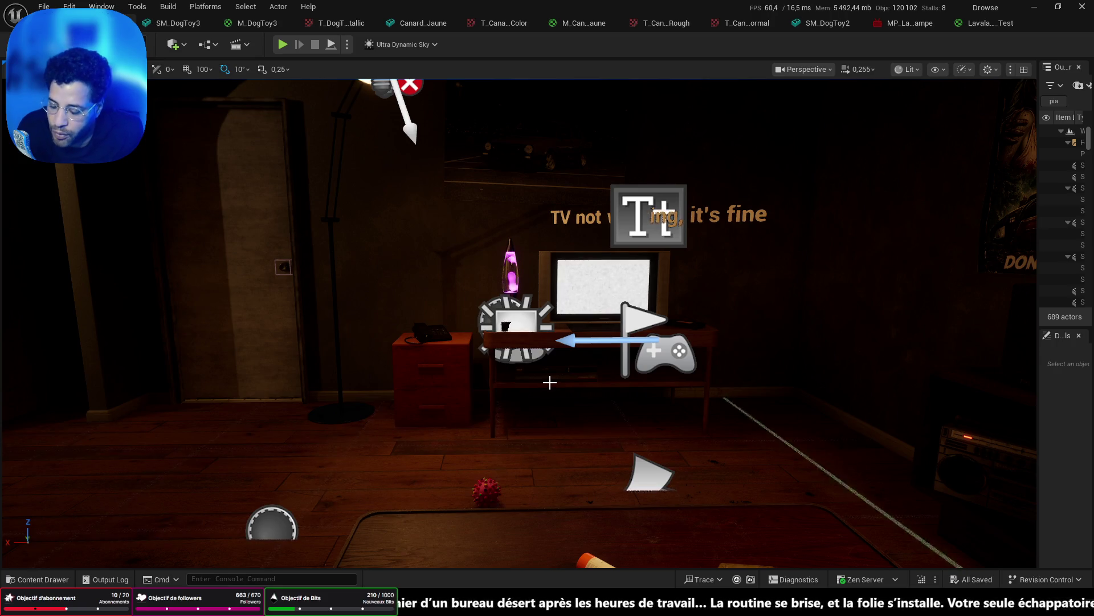
mouse_move(552, 375)
left_mouse_down()
mouse_move(551, 422)
mouse_move(593, 422)
mouse_move(513, 387)
mouse_move(494, 283)
mouse_move(401, 197)
mouse_move(413, 201)
mouse_move(370, 194)
mouse_move(456, 208)
left_mouse_up()
left_click_drag(540, 420, 540, 421)
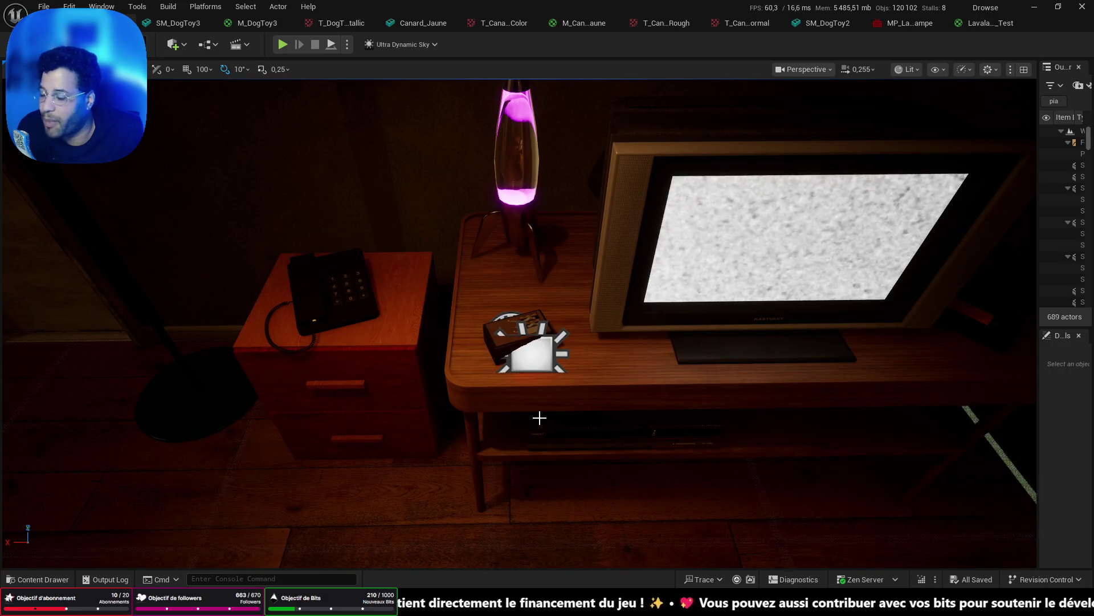
left_click_drag(540, 420, 541, 413)
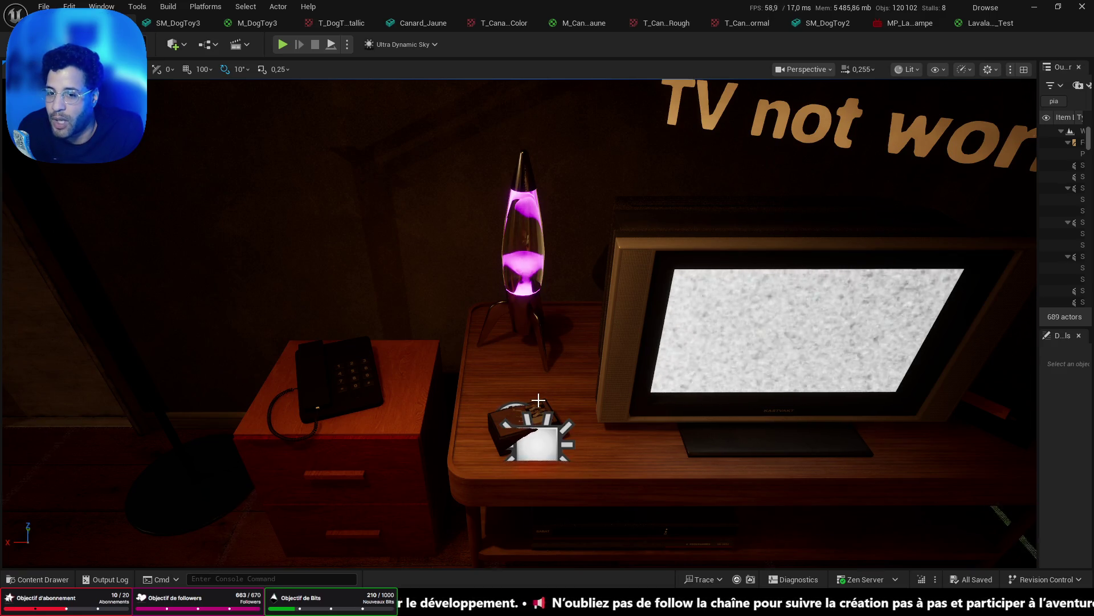
View the lamp-lit desk, then switch to the Steamworks dashboard in Chrome.
mouse_move(538, 401)
left_mouse_down()
mouse_move(467, 399)
mouse_move(427, 308)
mouse_move(591, 428)
left_mouse_up()
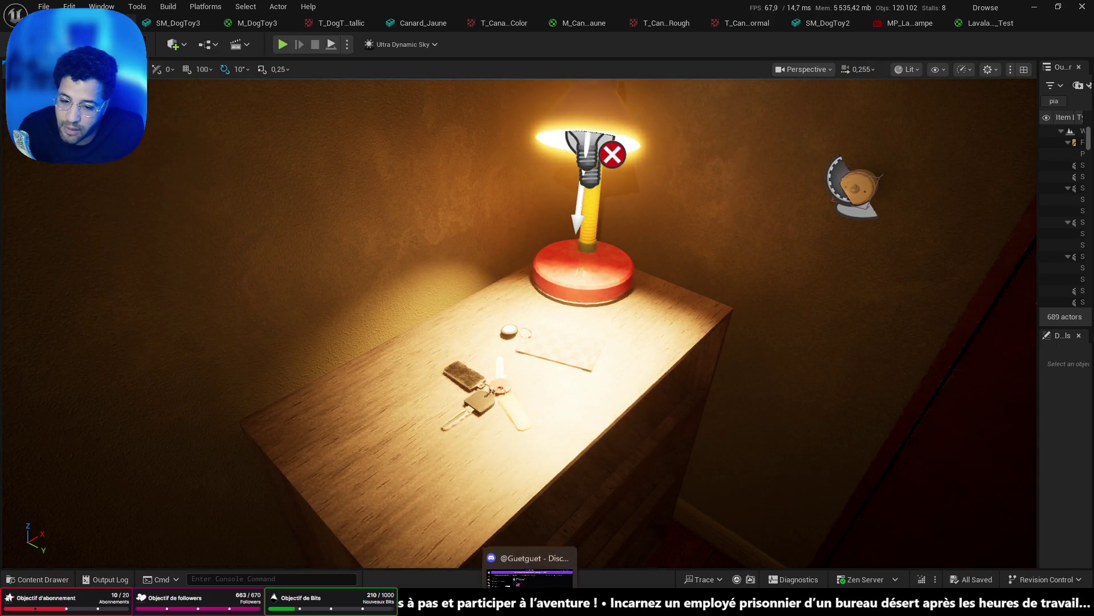
key("alt+Tab")
left_click(257, 11)
Open the DROWSE Steamworks page and preview its store page in beta mode.
mouse_move(338, 67)
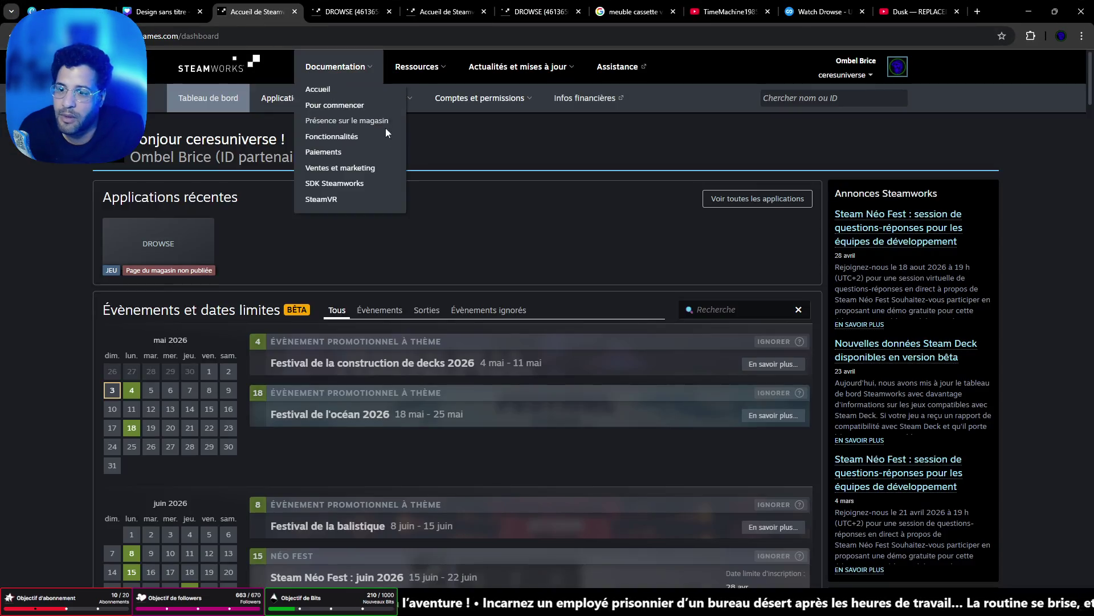
left_click(165, 250)
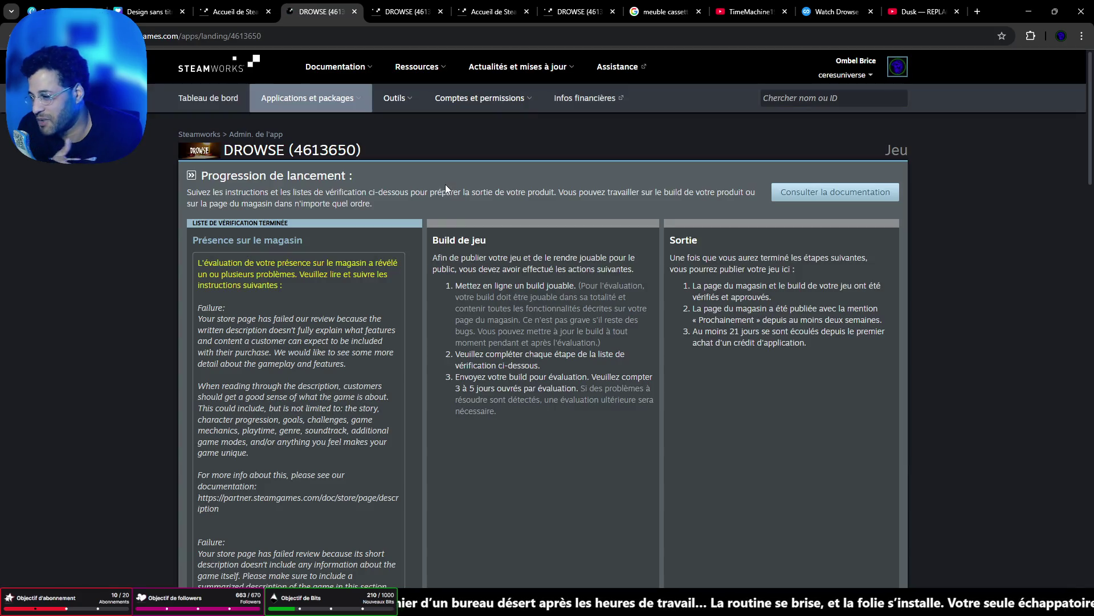
scroll(447, 336, "down", 10)
scroll(448, 343, "down", 2)
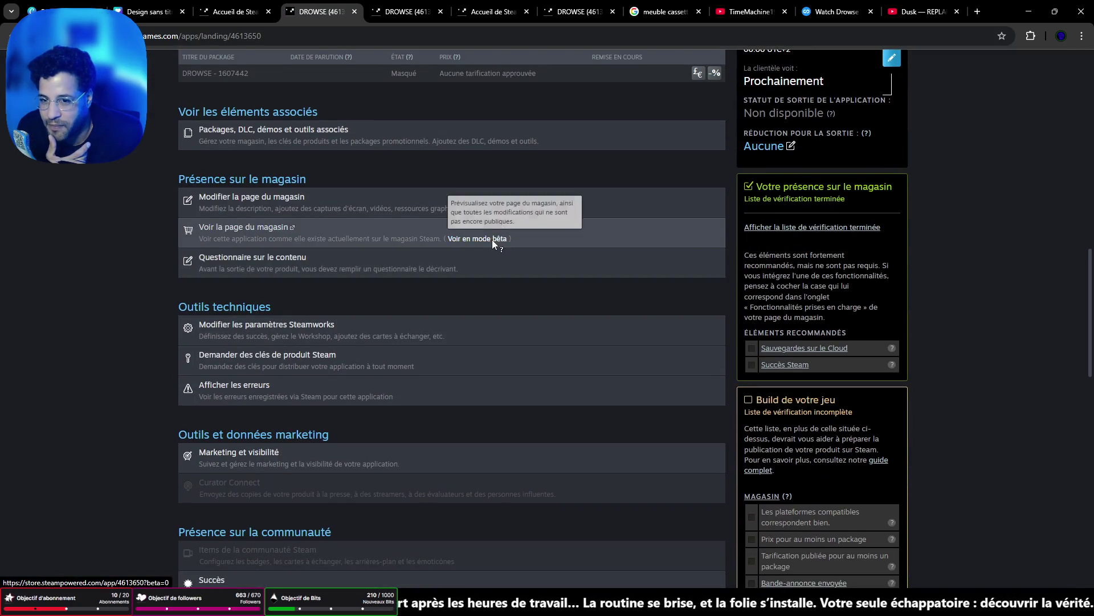
left_click(491, 239)
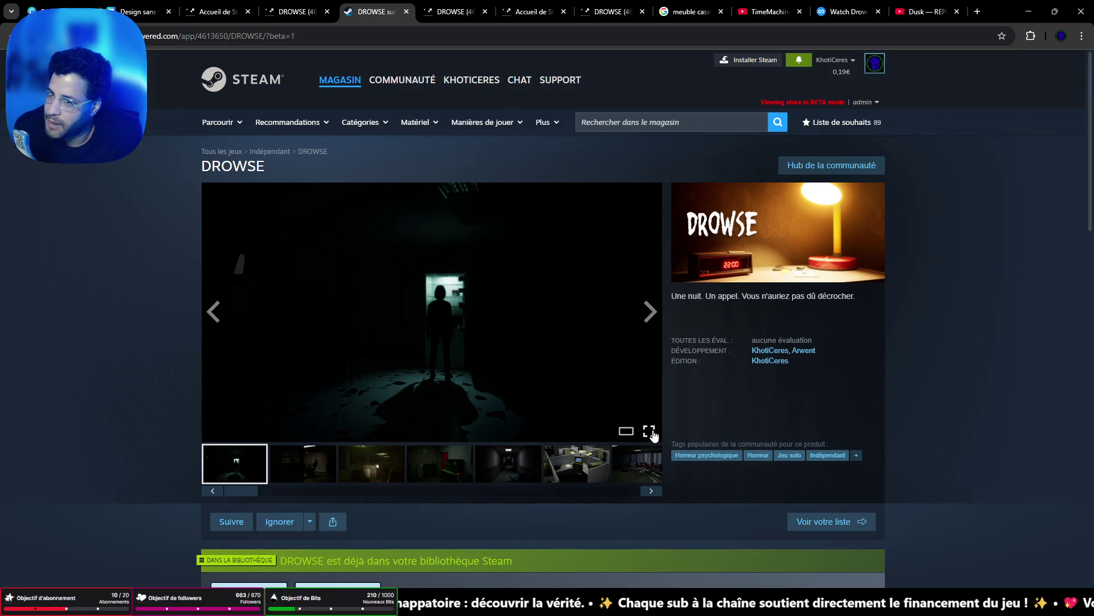
Browse the store screenshots full-size up to the office cubicle image, then close the viewer.
scroll(948, 323, "down", 1)
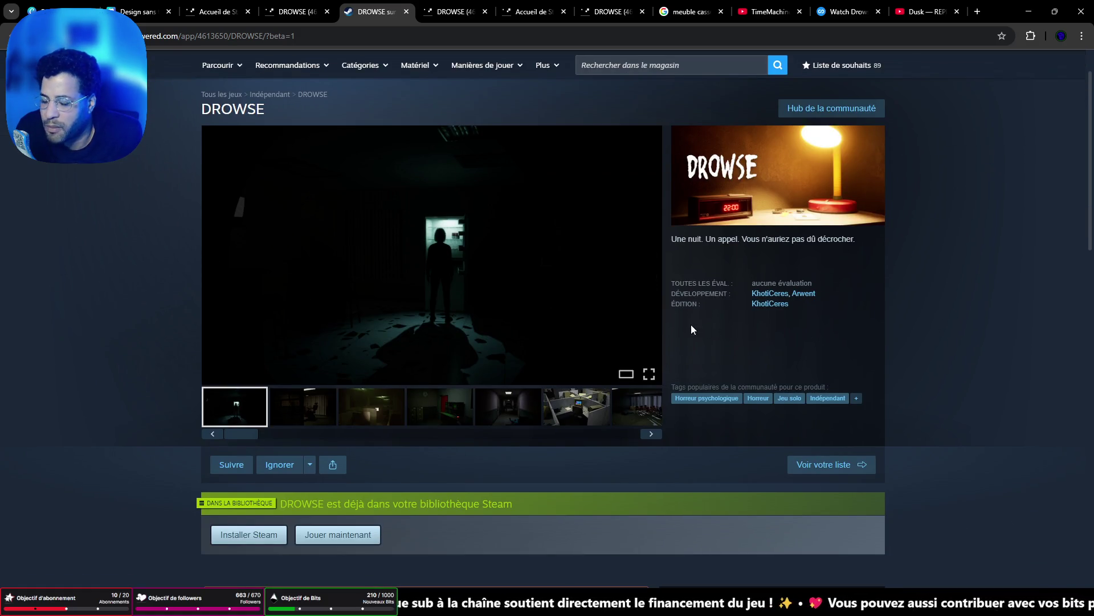
left_click(654, 374)
left_click(952, 318)
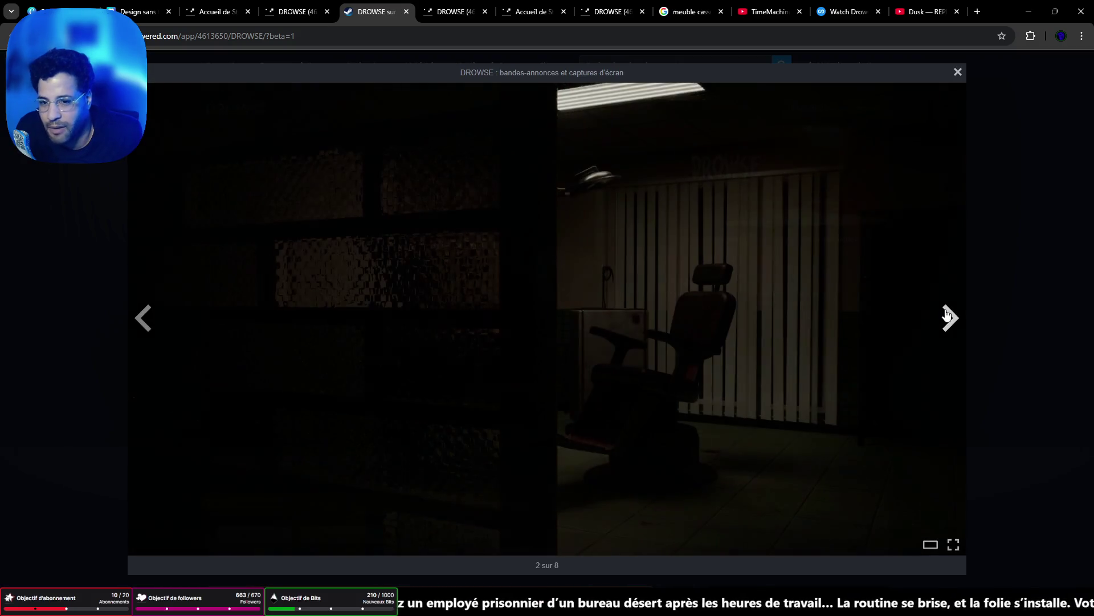
left_click(957, 317)
left_click(957, 316)
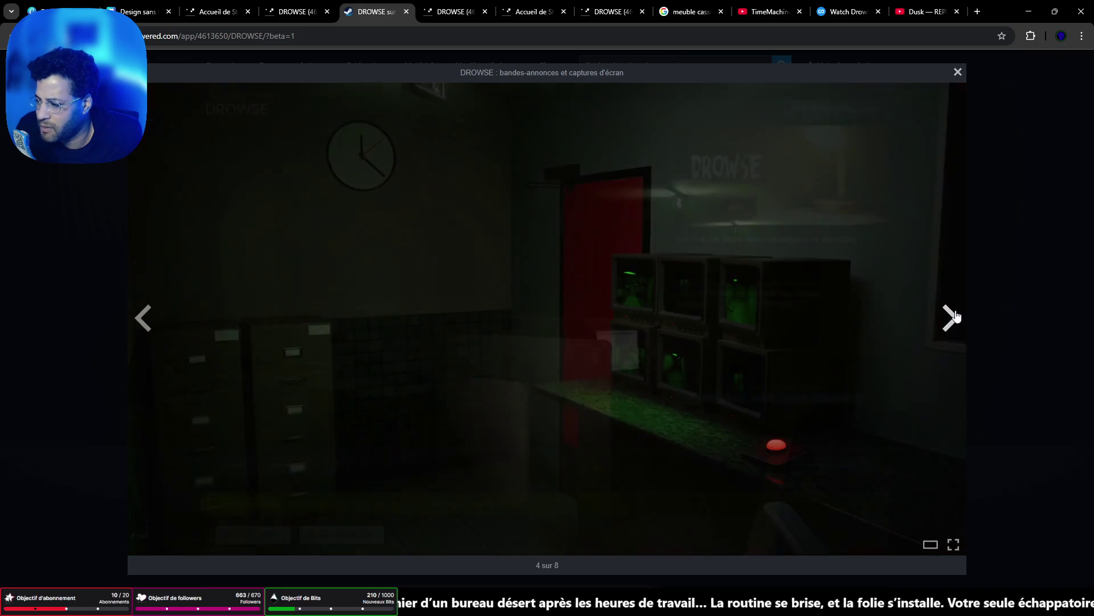
left_click(957, 316)
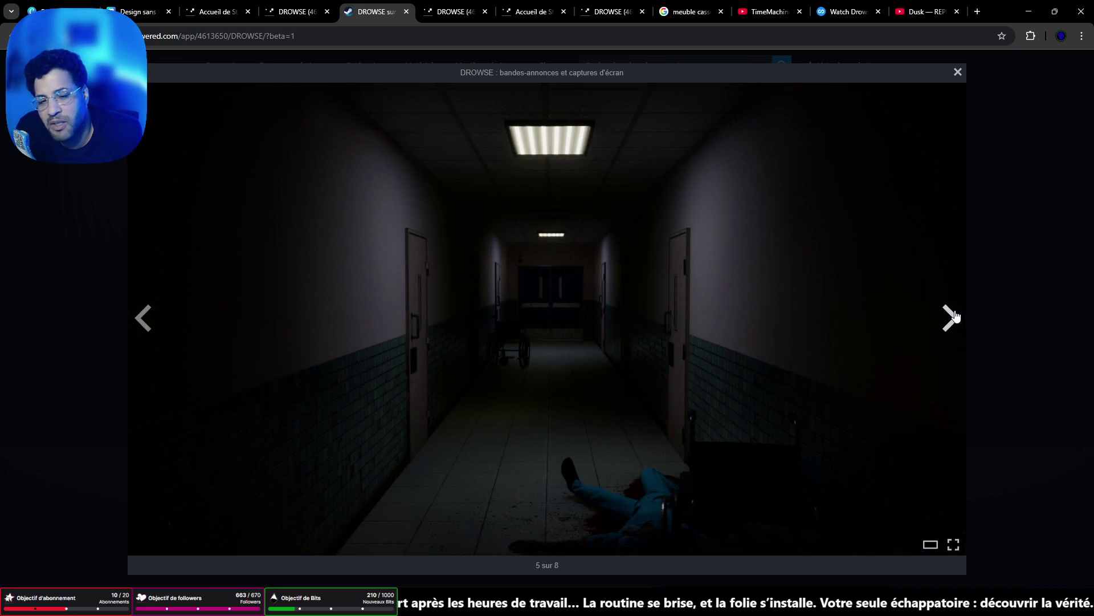
left_click(957, 316)
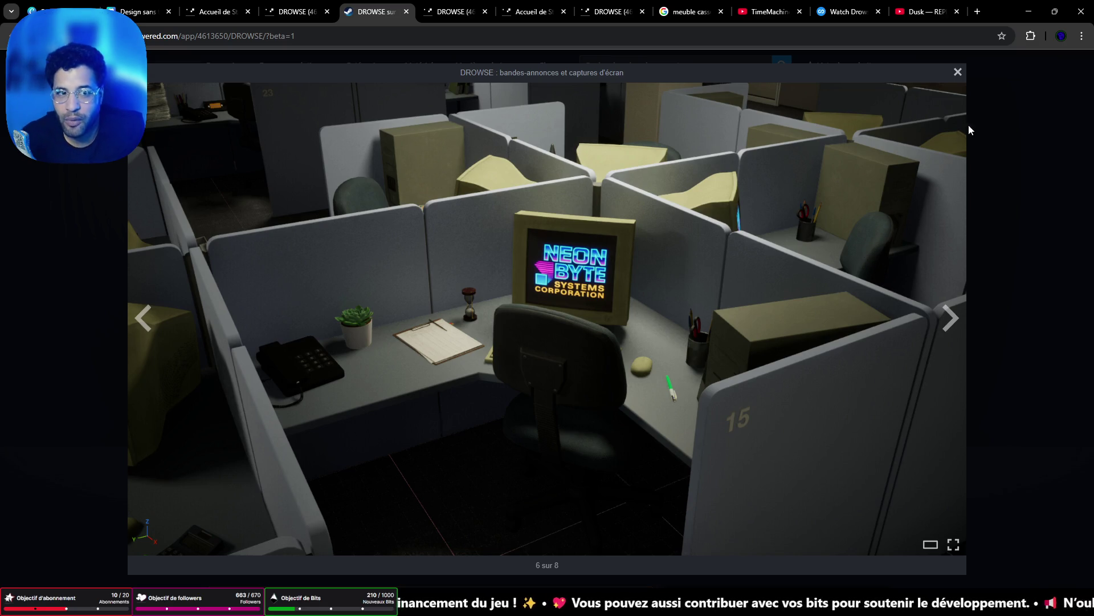
left_click(958, 73)
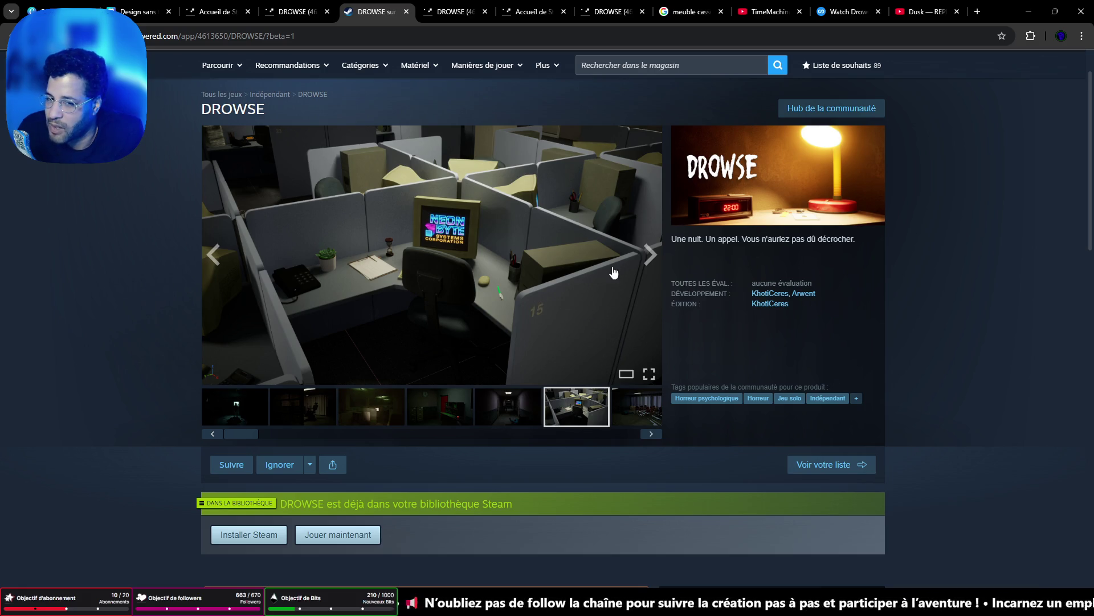
Cycle through the DROWSE store screenshots with the carousel's next arrow.
left_click(651, 257)
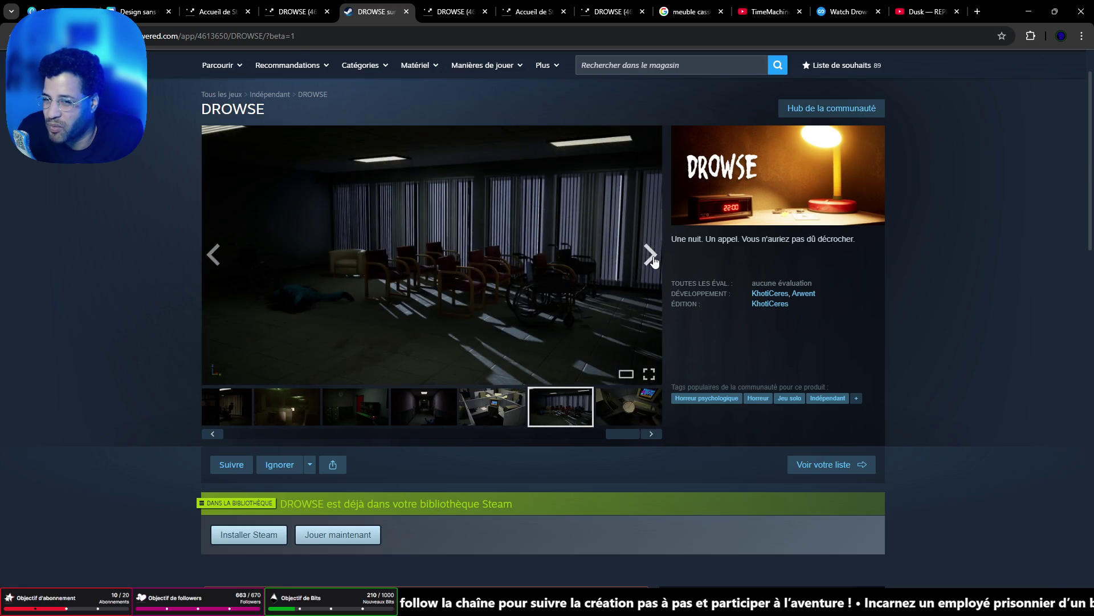
left_click(652, 258)
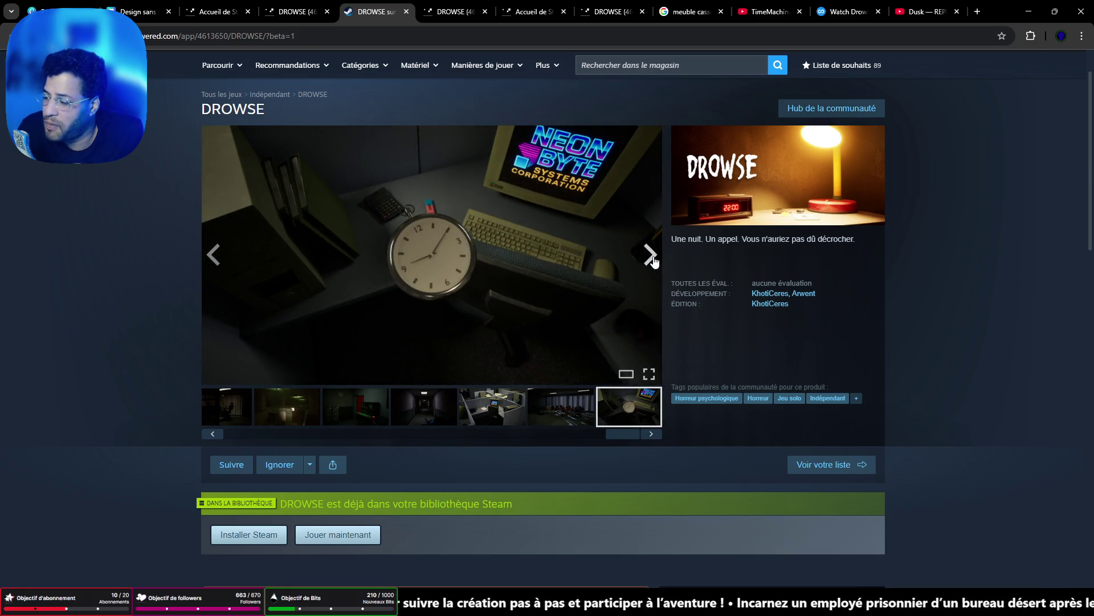
left_click(653, 259)
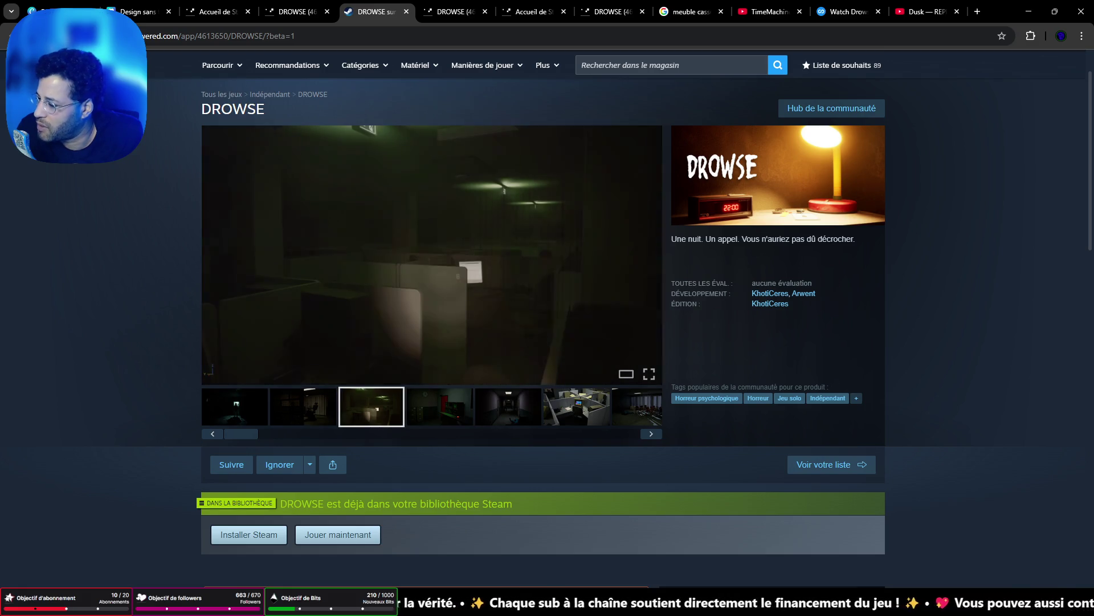
left_click(650, 255)
left_click(650, 255)
left_click(650, 256)
left_click(649, 256)
left_click(649, 256)
left_click(648, 256)
left_click(646, 256)
left_click(647, 256)
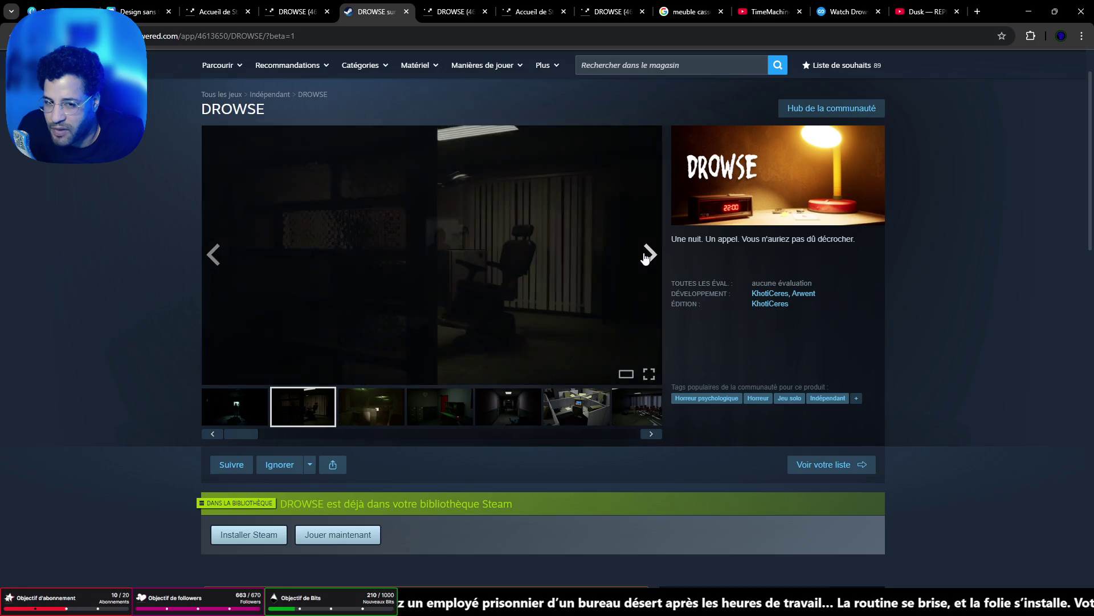
left_click(647, 256)
Scroll down the store page and back, then open BIBLIOTHÈQUE in the Steam client.
scroll(643, 257, "down", 5)
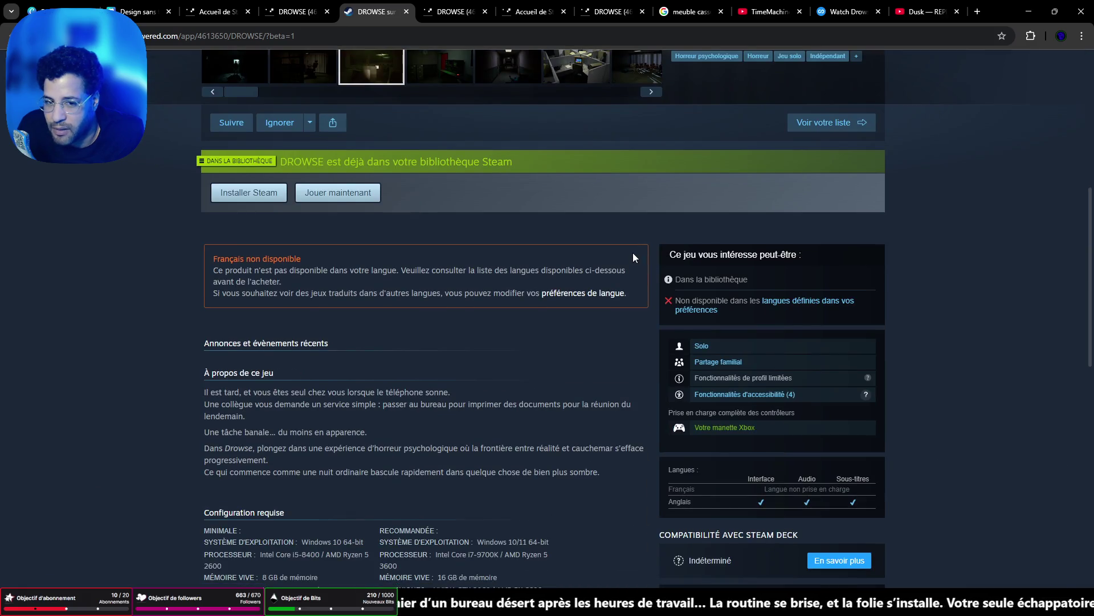
scroll(627, 254, "down", 6)
scroll(615, 257, "down", 4)
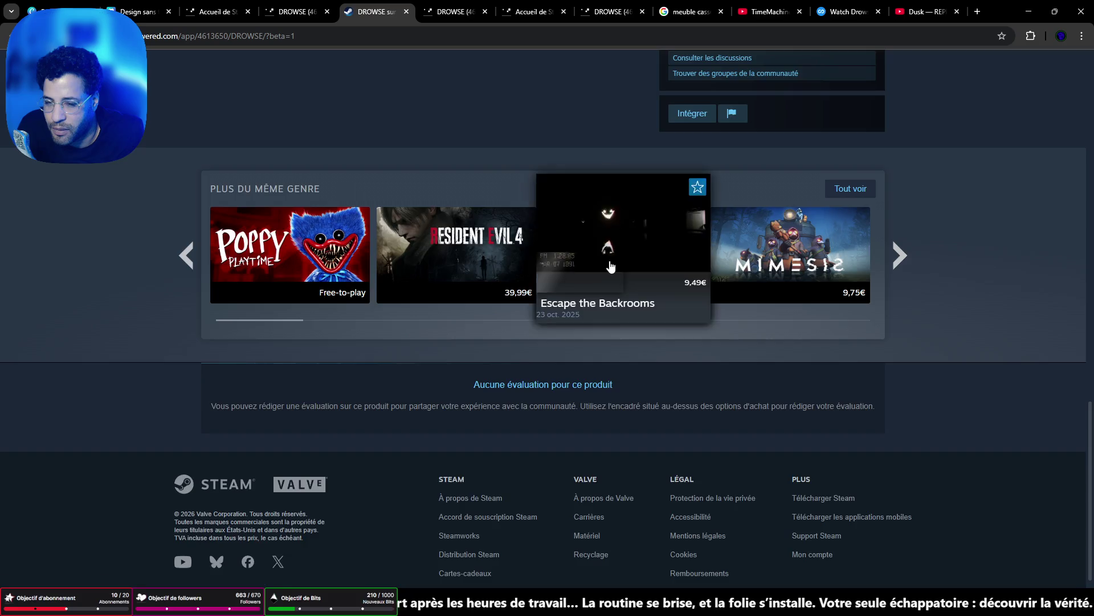
scroll(606, 261, "up", 10)
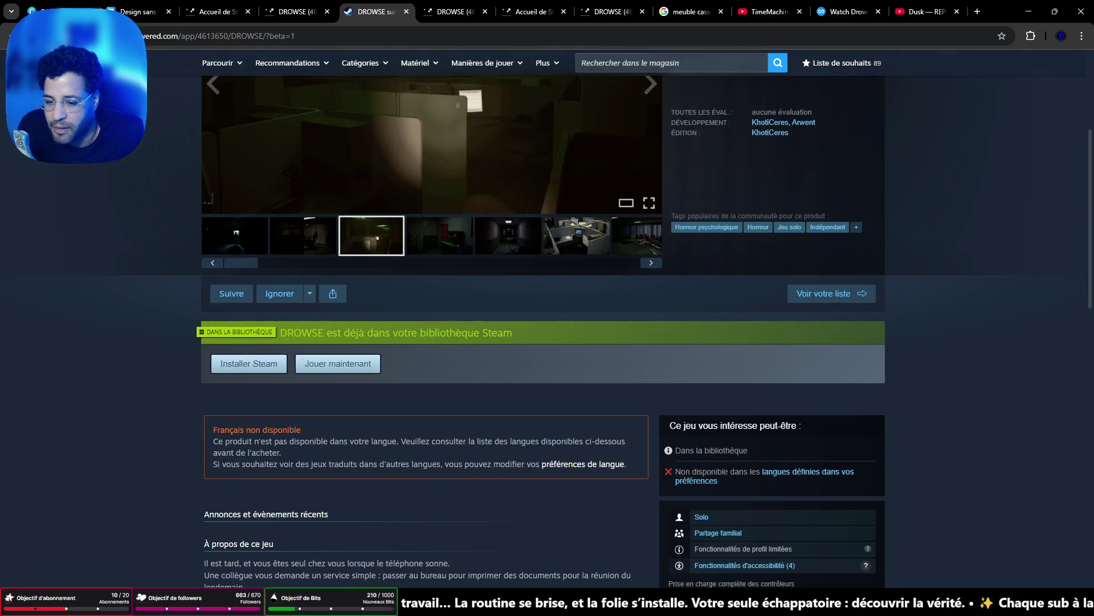
key("alt+Tab")
left_click(230, 99)
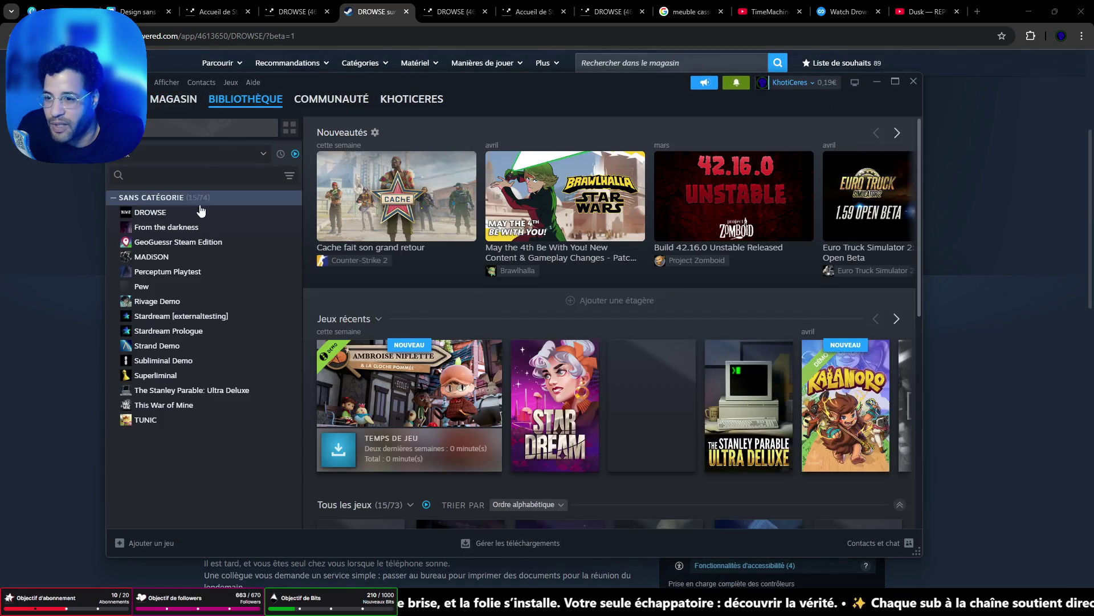
Open the DROWSE page from the Steam library list.
left_click(146, 217)
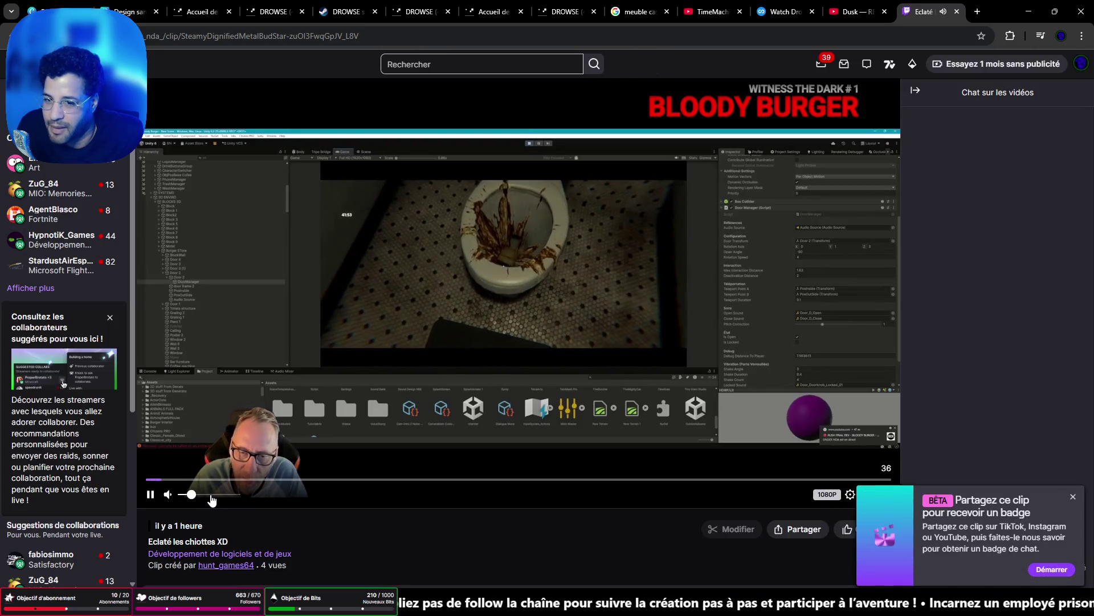
Watch the 'Eclaté les chiottes XD' clip fullscreen at 100% volume, then minimize the browser.
left_click_drag(186, 494, 261, 501)
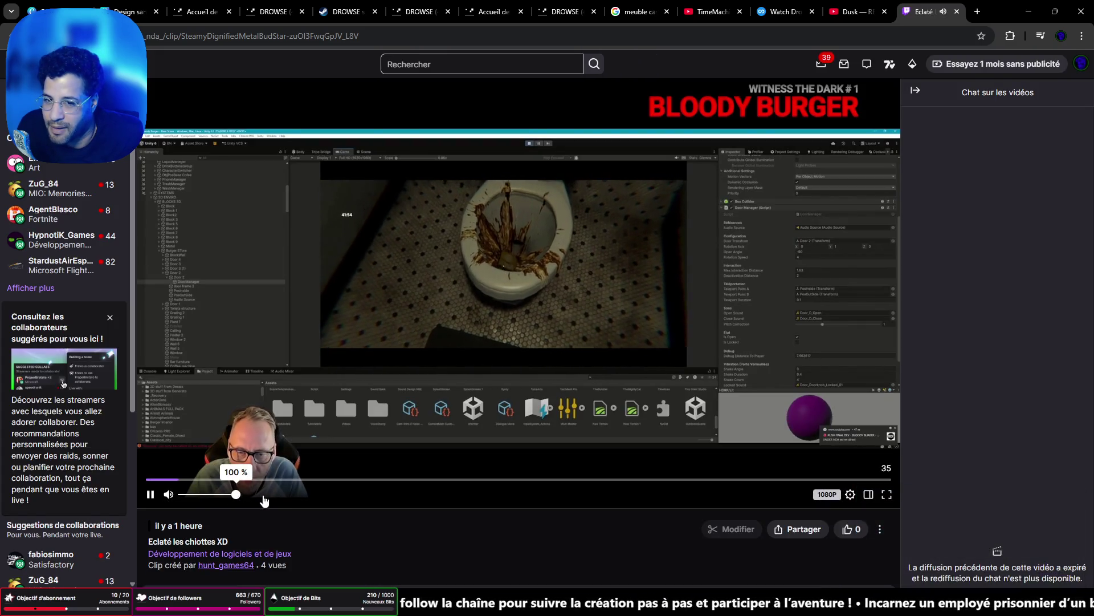
left_click(887, 494)
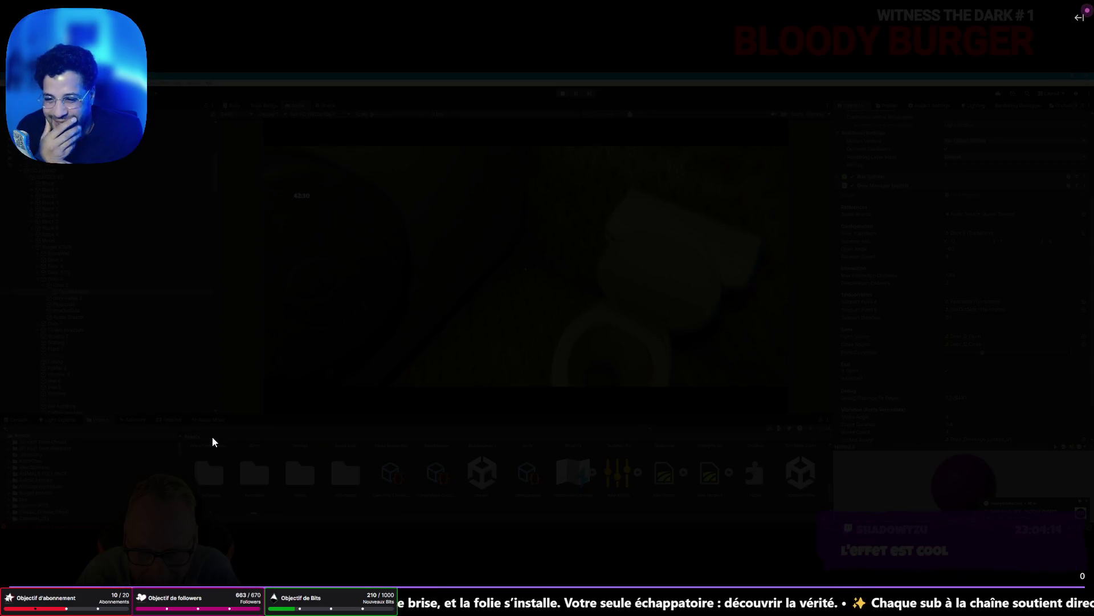
key("Escape")
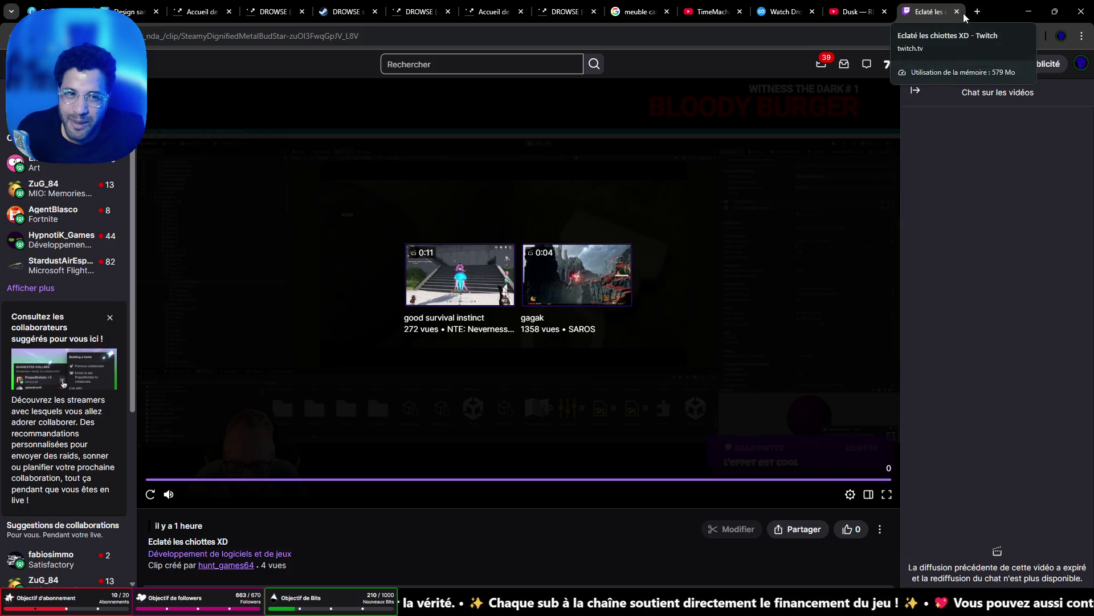
left_click(1029, 11)
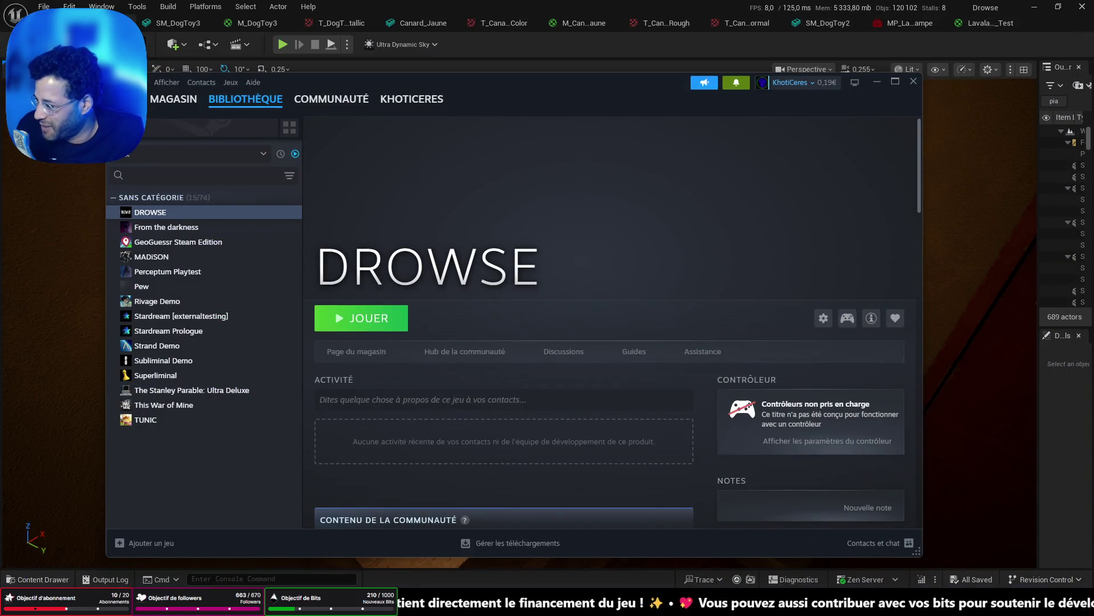
Minimize Steam and view the lava-lamp picture at full size in the chat, then close it.
left_click(877, 82)
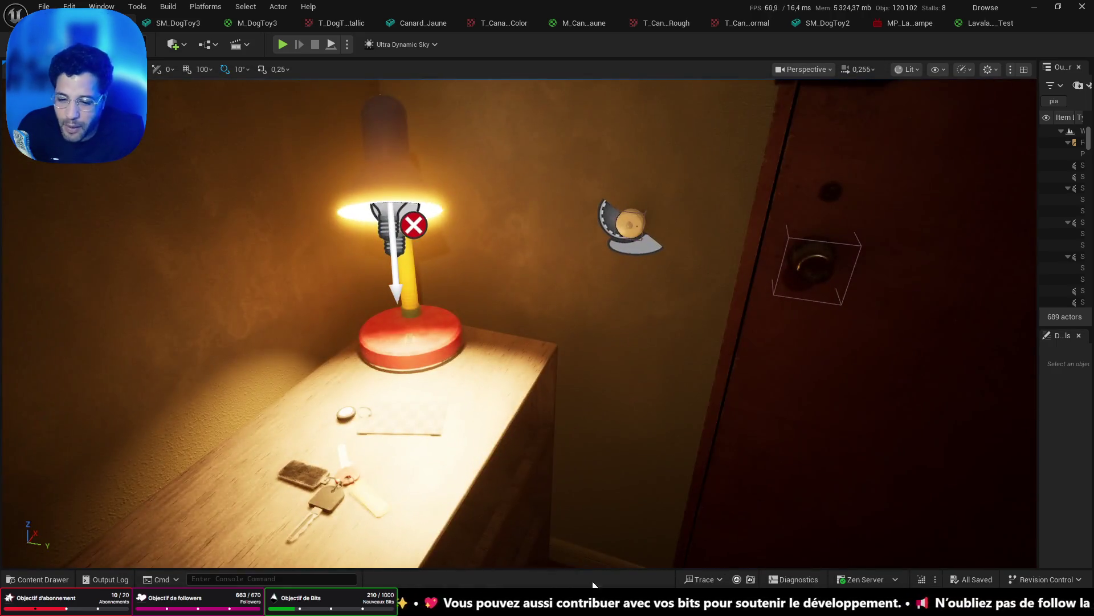
key("alt+Tab")
key("alt+Tab")
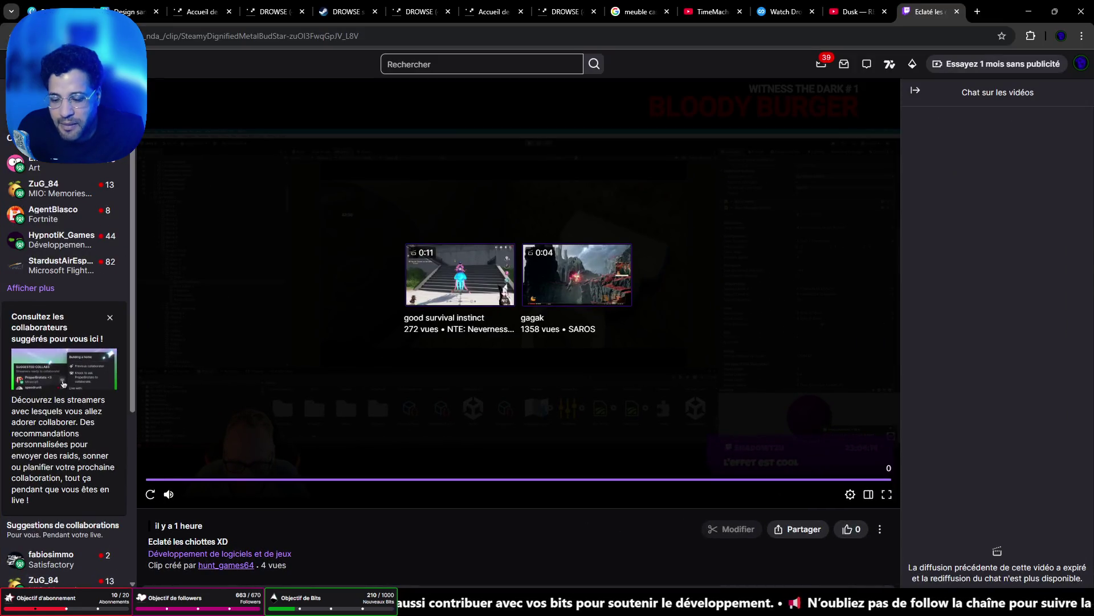
key("alt+Tab")
left_click(573, 321)
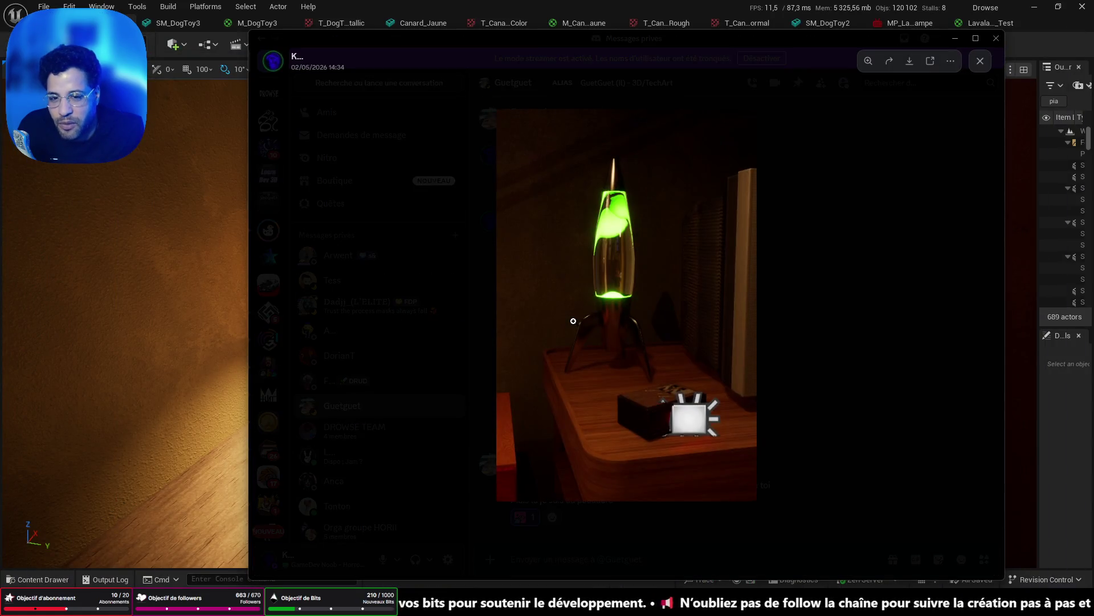
left_click(981, 61)
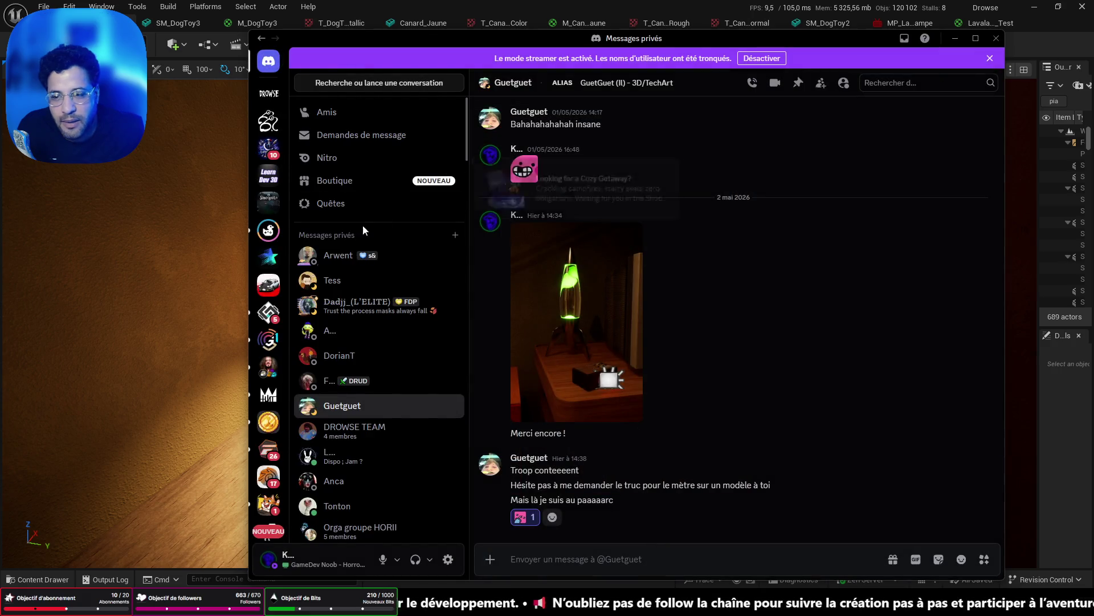
Return to the Unreal editor, turn the view toward the desk lamp, and bring Fork forward.
key("alt+Tab")
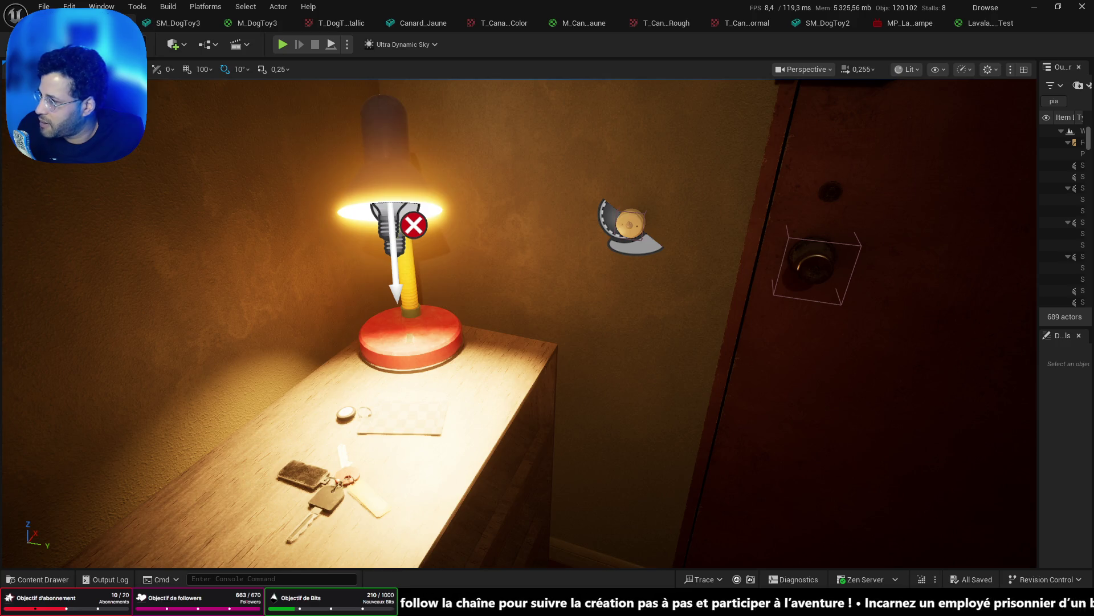
left_click_drag(740, 469, 798, 507)
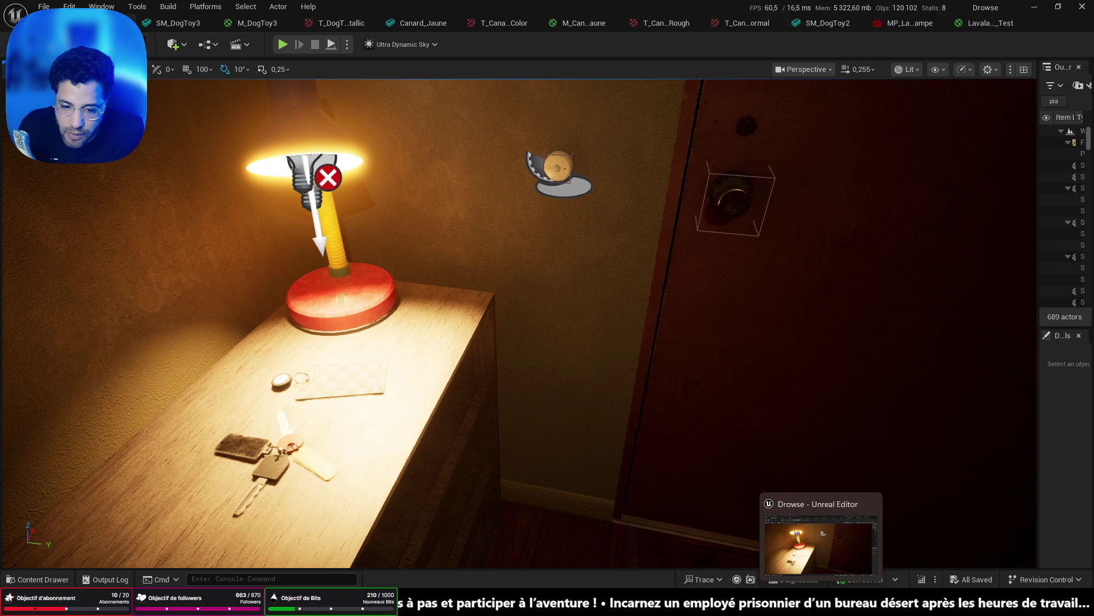
key("alt+Tab")
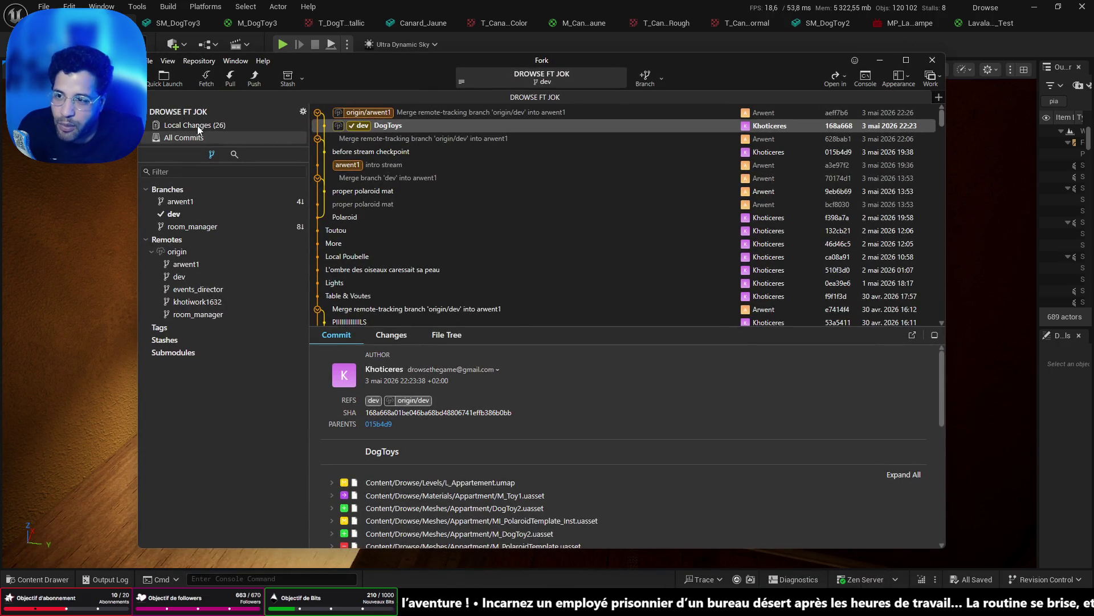
Stage all 22 uncommitted dog-toy changes in Local Changes.
left_click(193, 125)
left_click(454, 298)
key("ctrl+a")
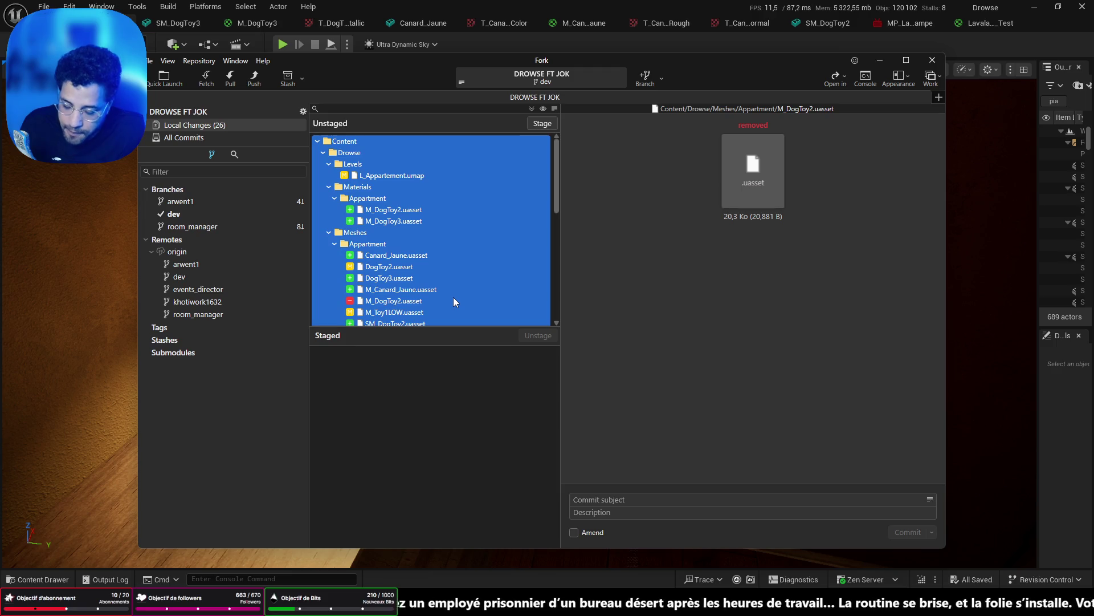
key("space")
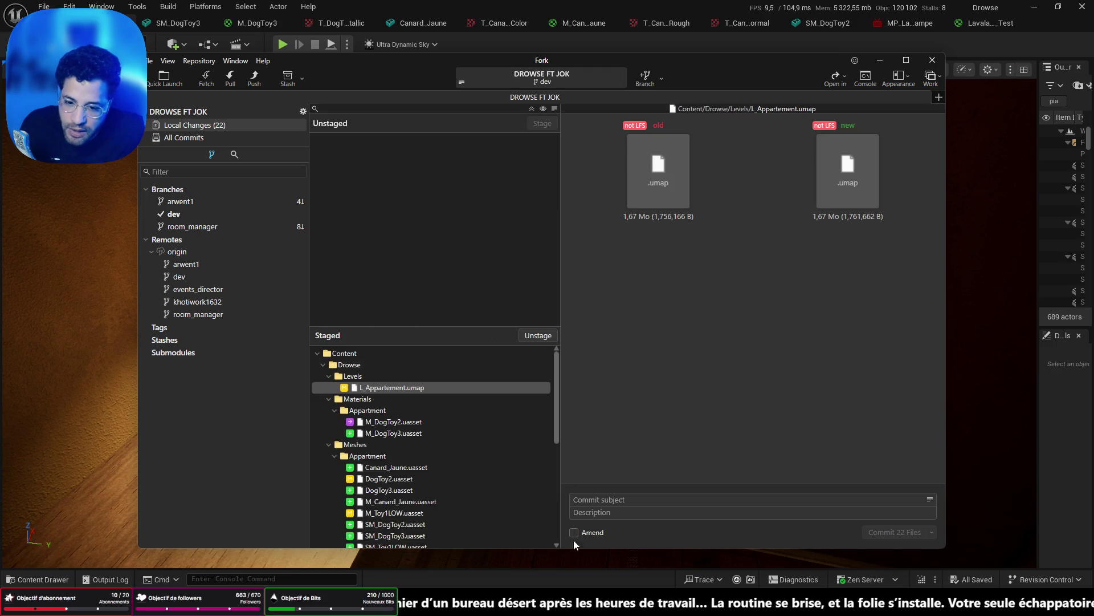
key("alt+Tab")
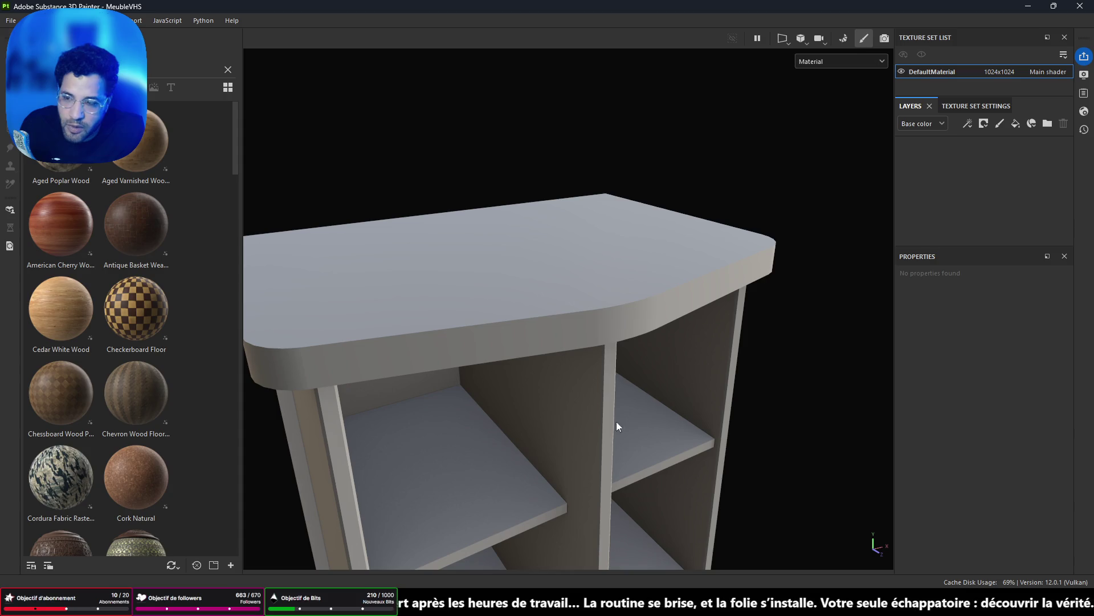
key("alt+Tab")
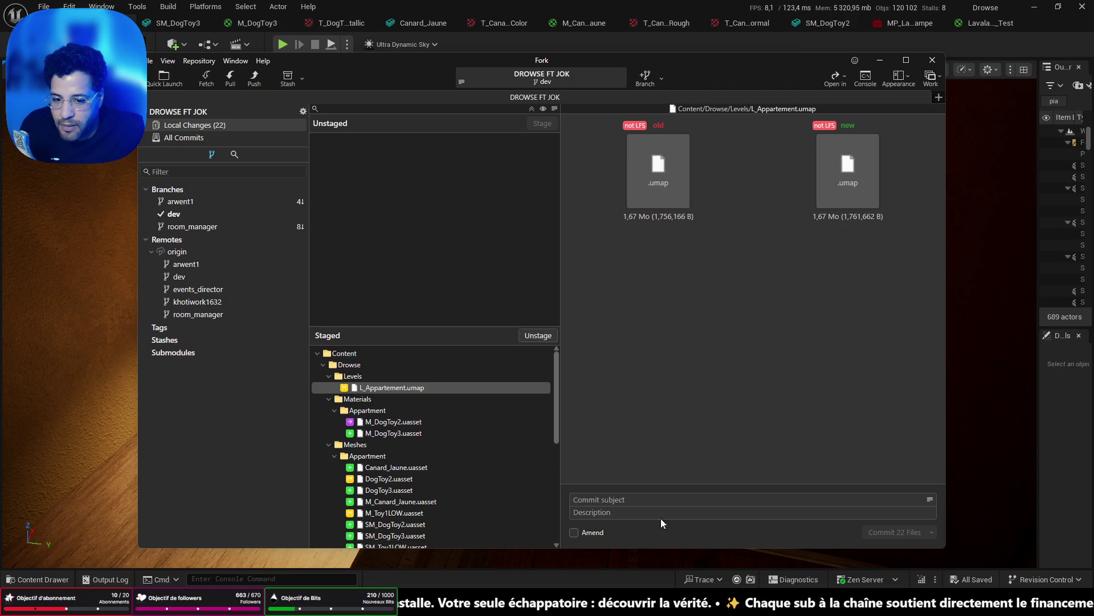
Commit the staged files as 'DogToys more' and push dev to origin.
left_click(666, 500)
type("dOGtO")
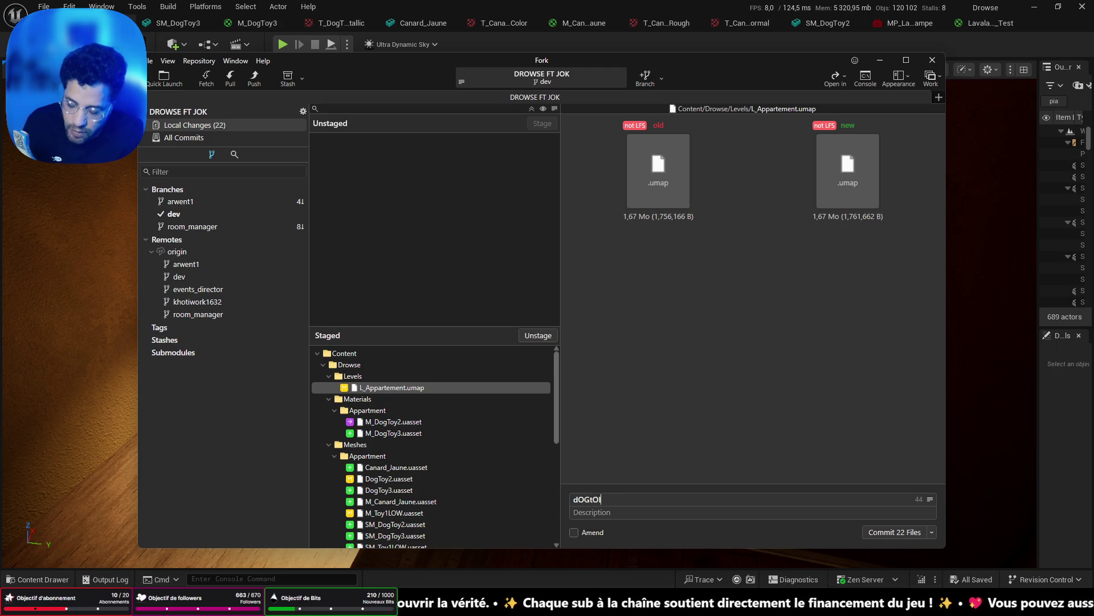
key("ctrl+Return")
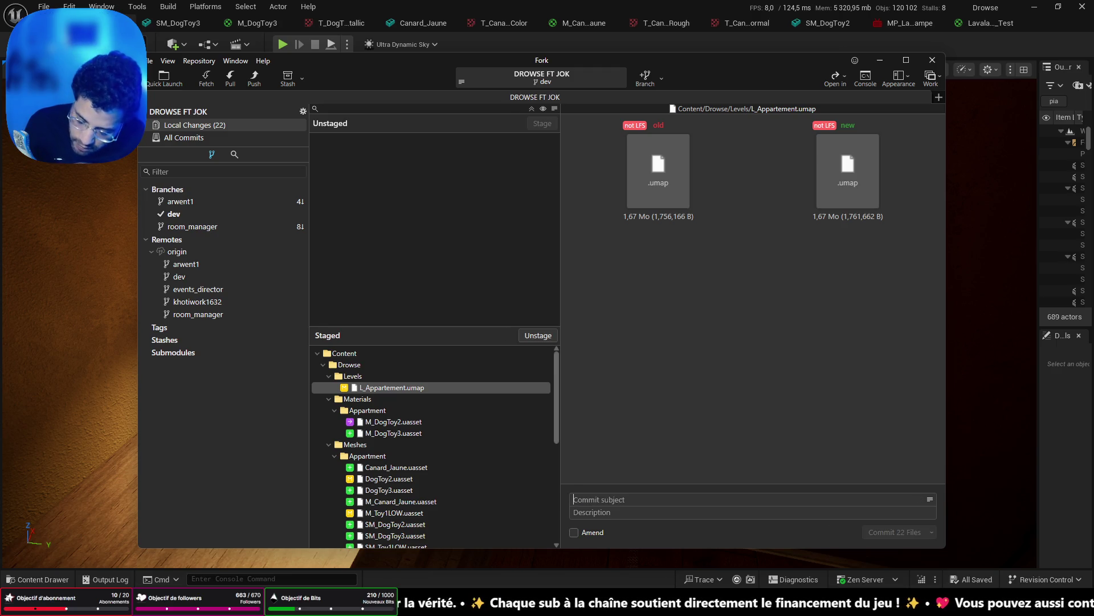
type("Dog")
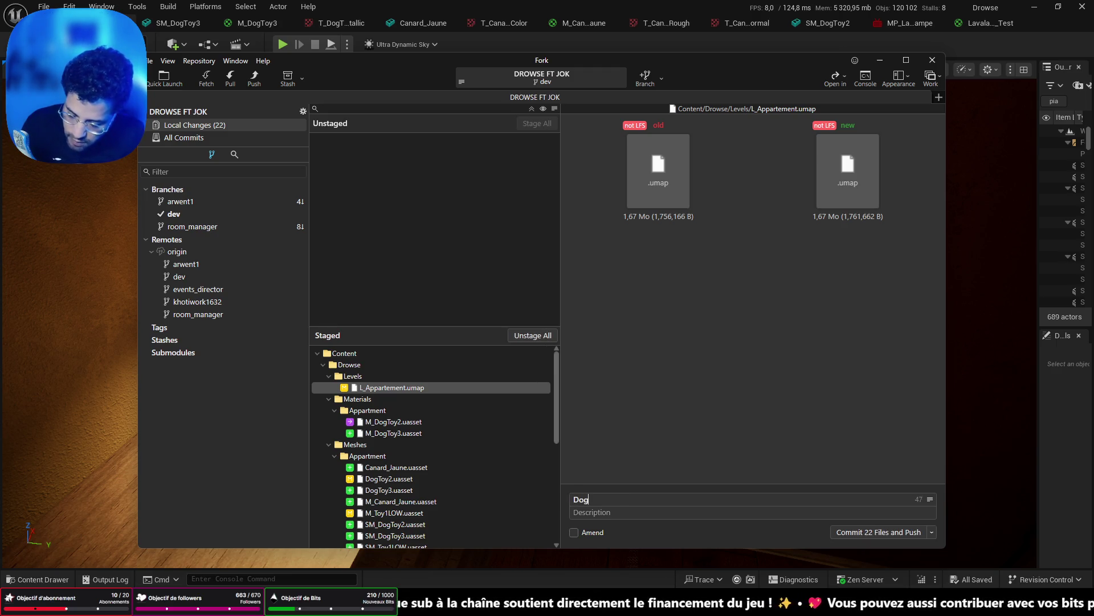
type("Toys")
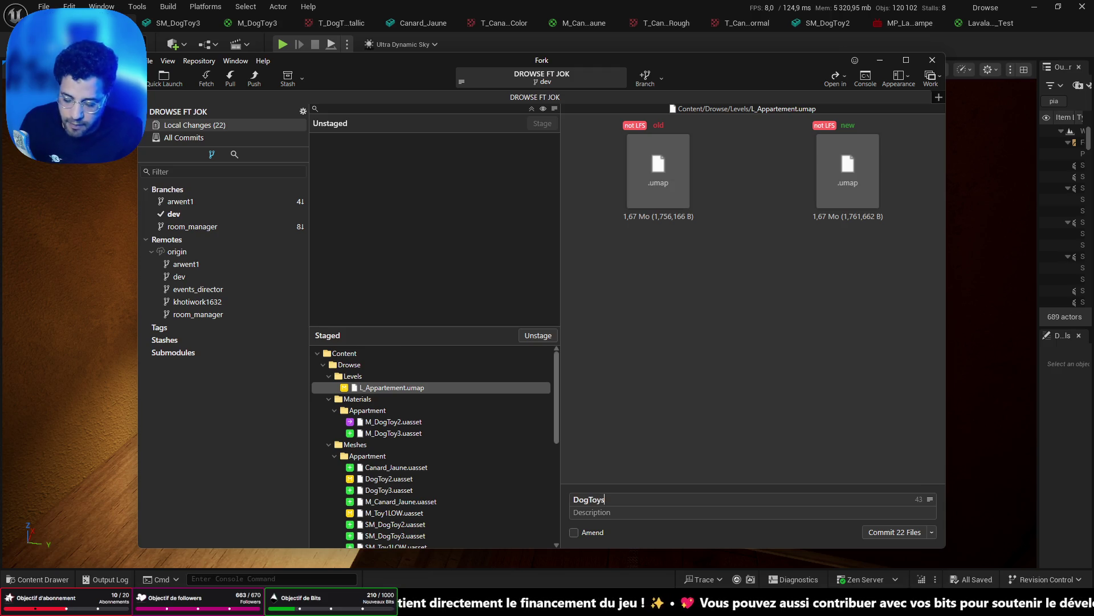
type(" more")
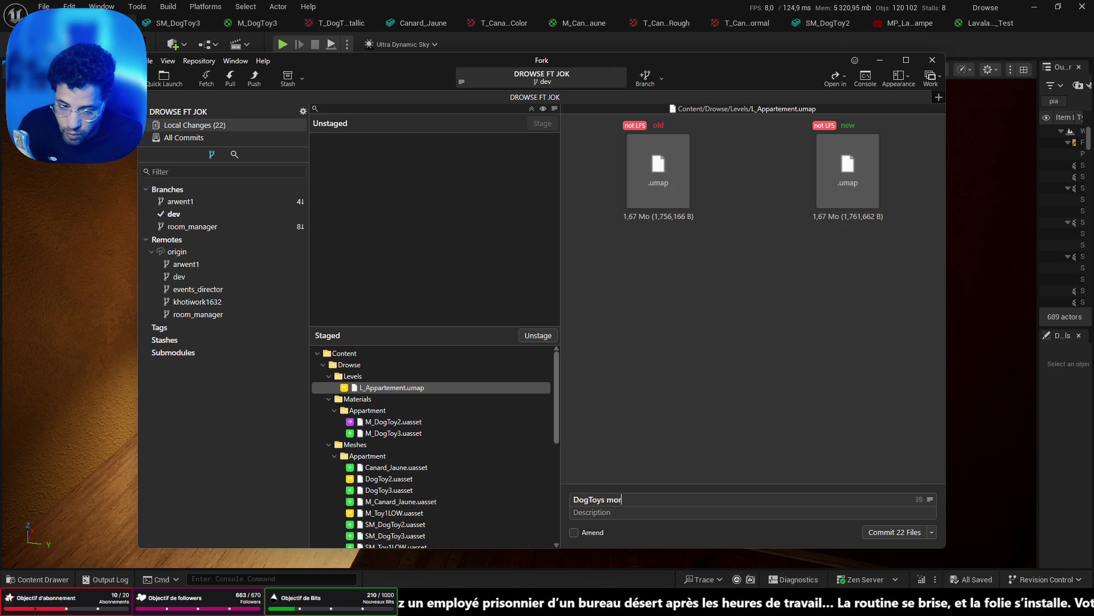
key("ctrl+Return")
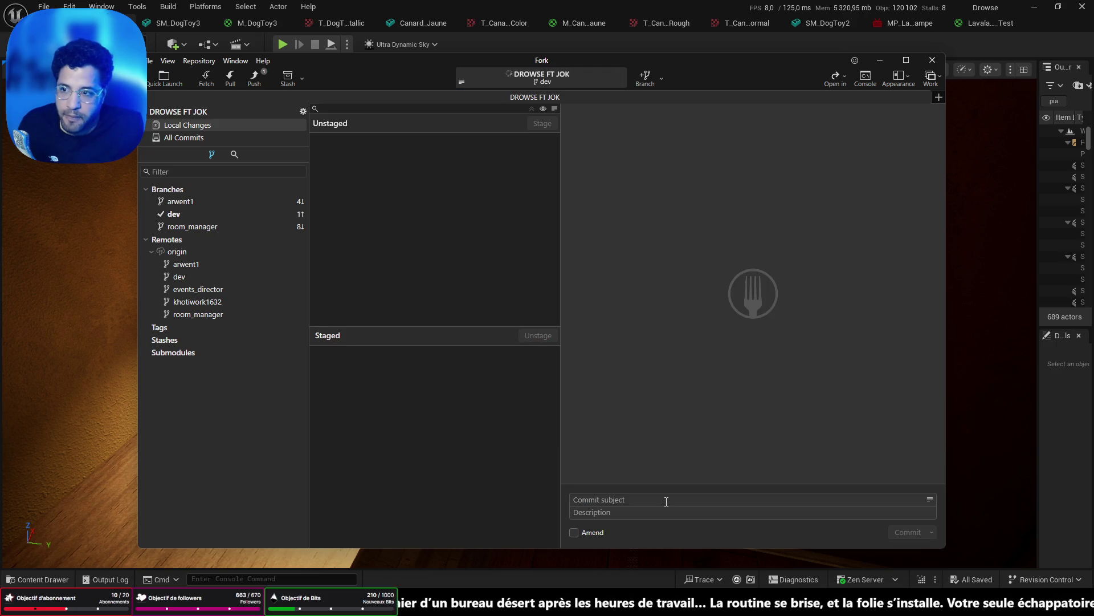
left_click(249, 81)
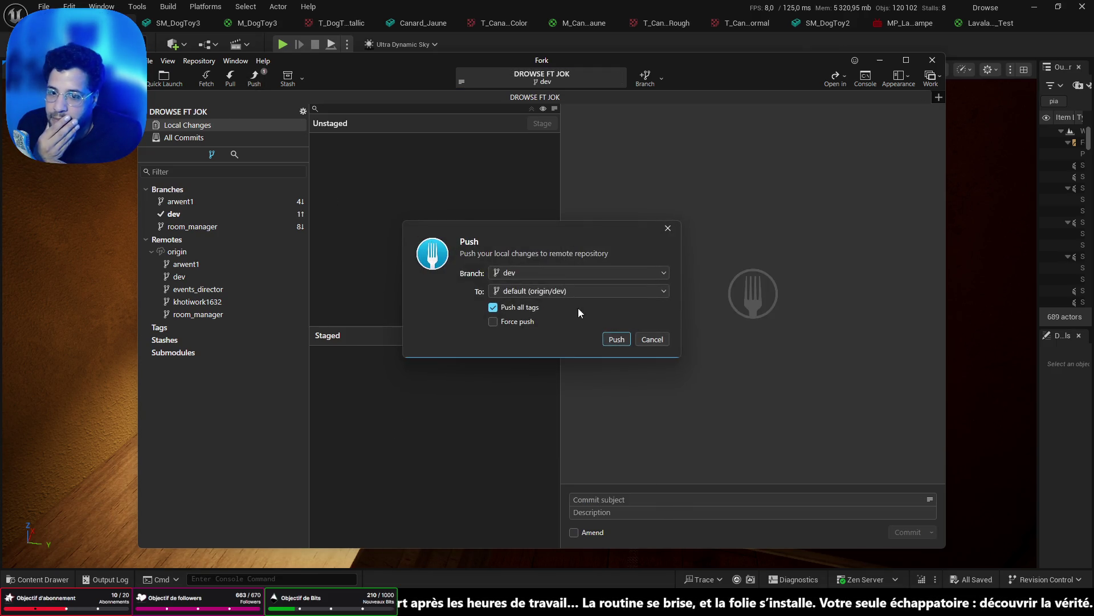
left_click(610, 339)
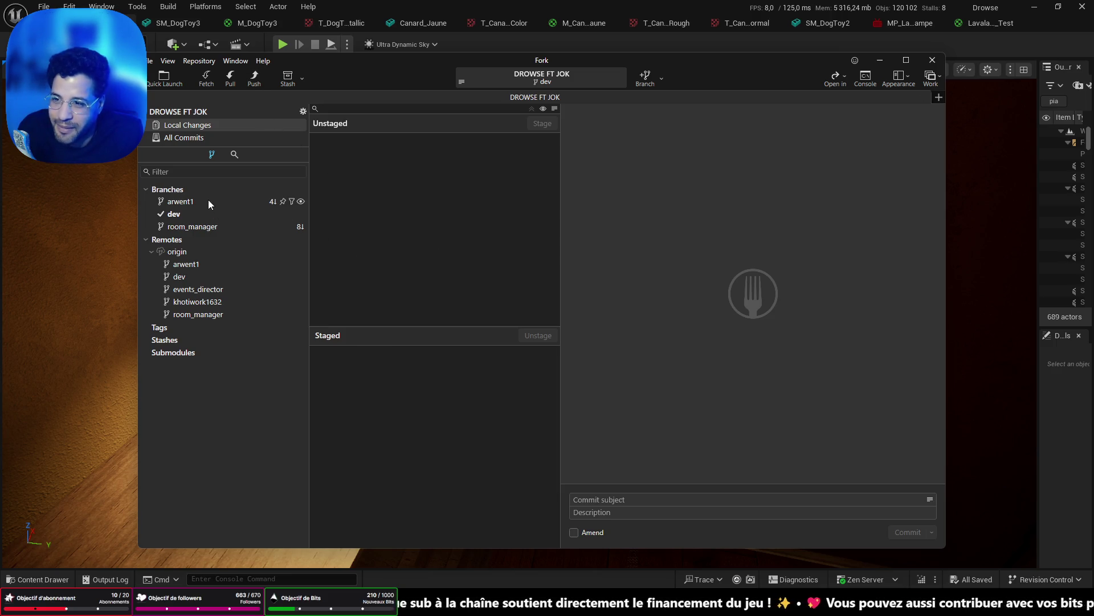
Check out branch arwent1 and close the Unreal editor.
left_click(191, 207)
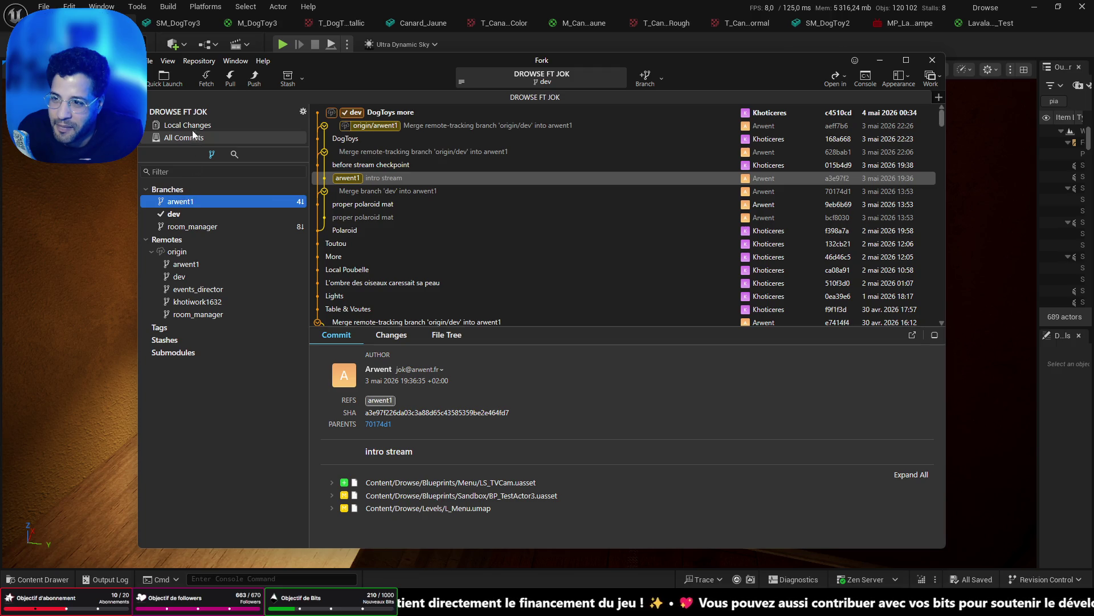
left_click(192, 125)
left_click(194, 138)
left_click(178, 204)
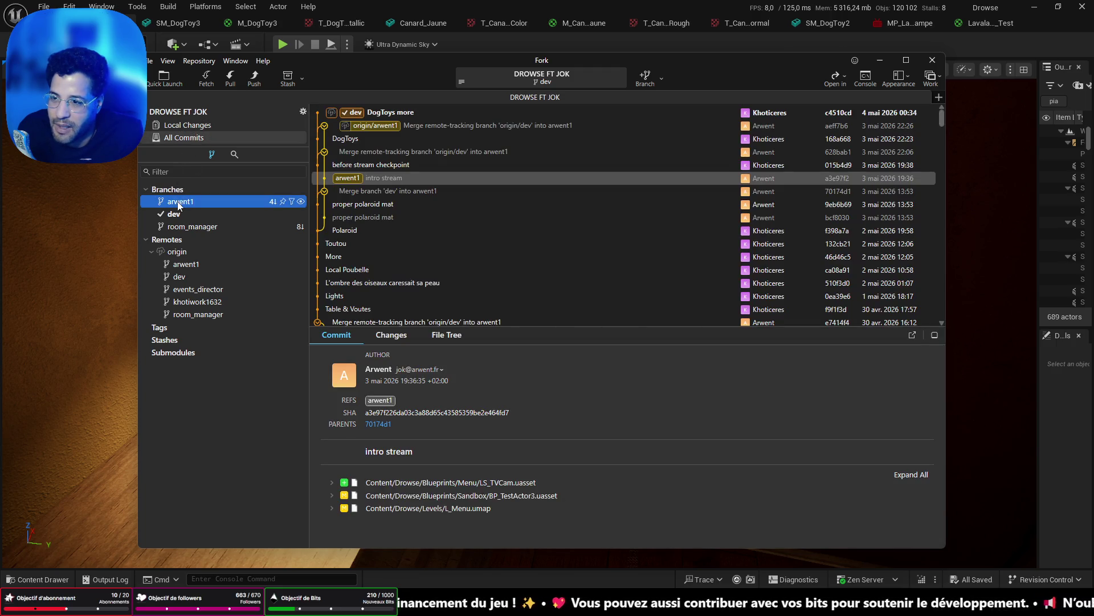
double_click(186, 201)
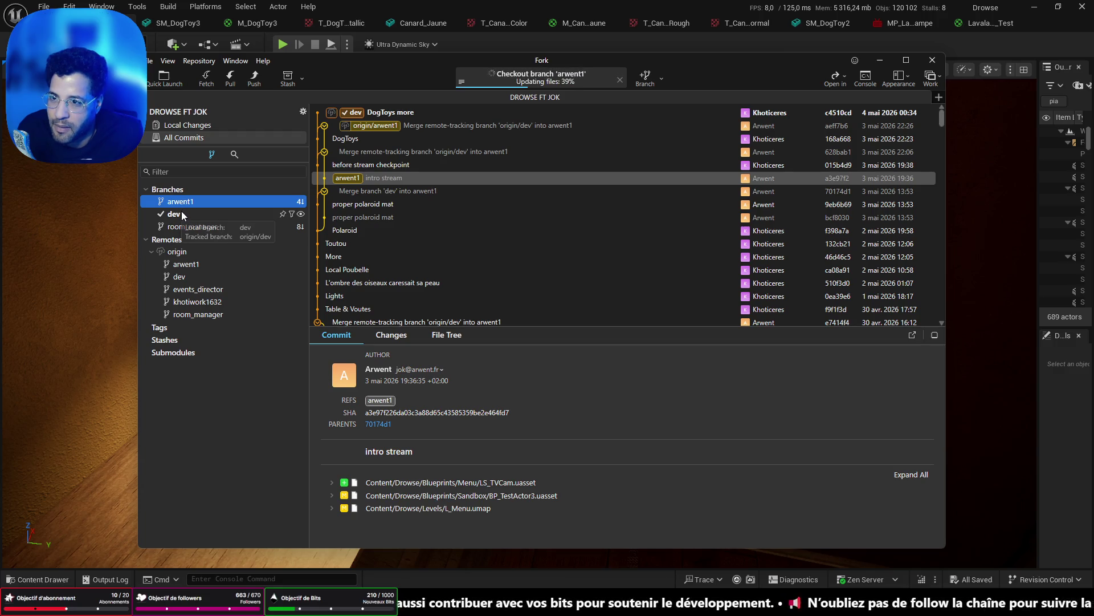
left_click(1068, 8)
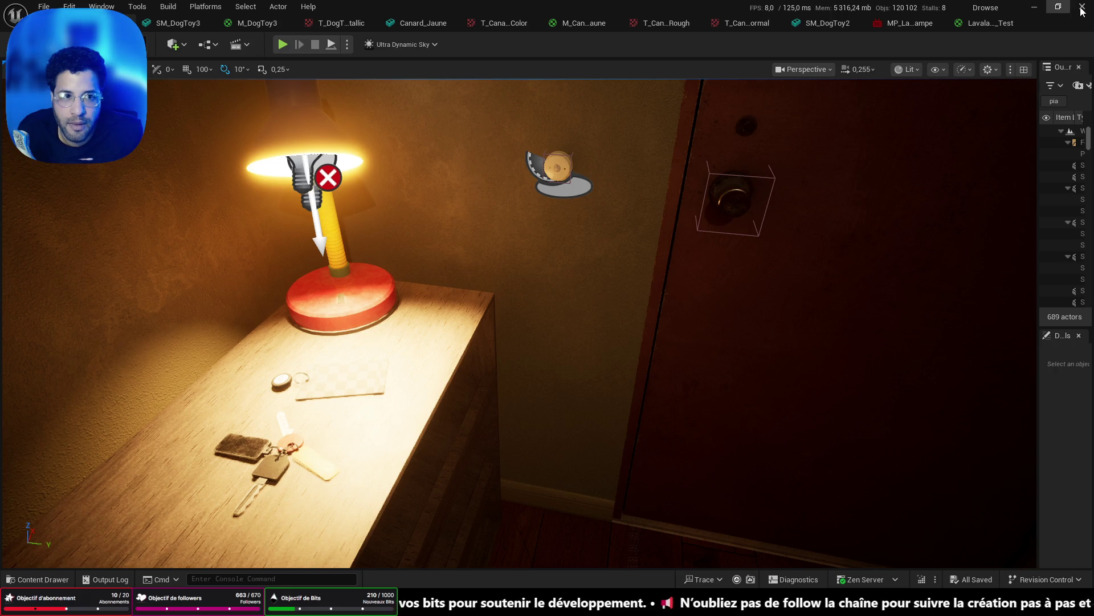
left_click(1082, 8)
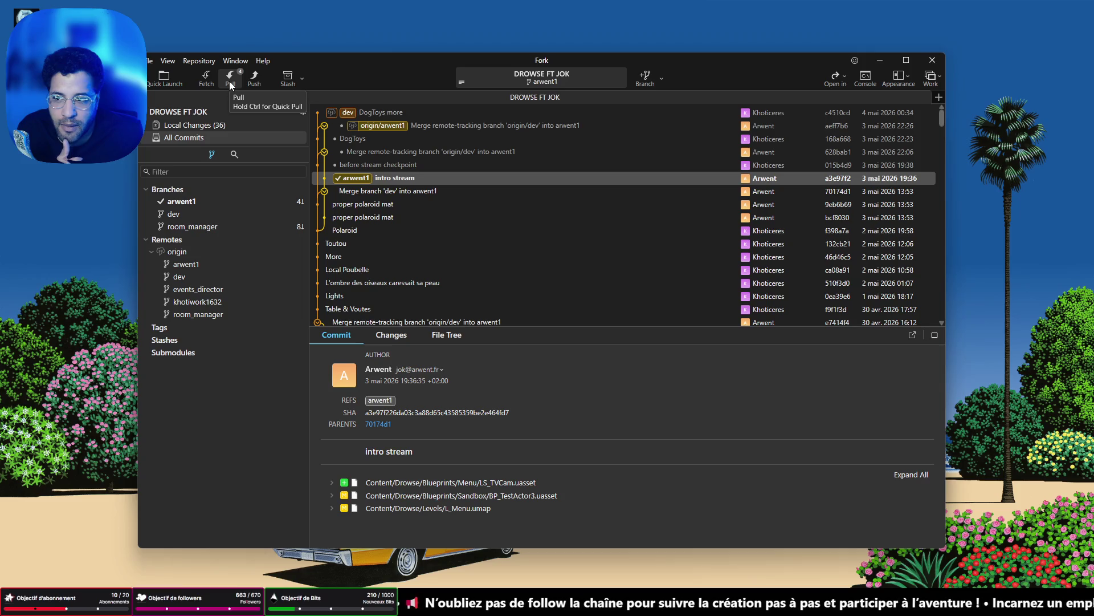
Fetch from origin and try pulling origin/arwent1, dismissing the resulting error.
left_click(207, 81)
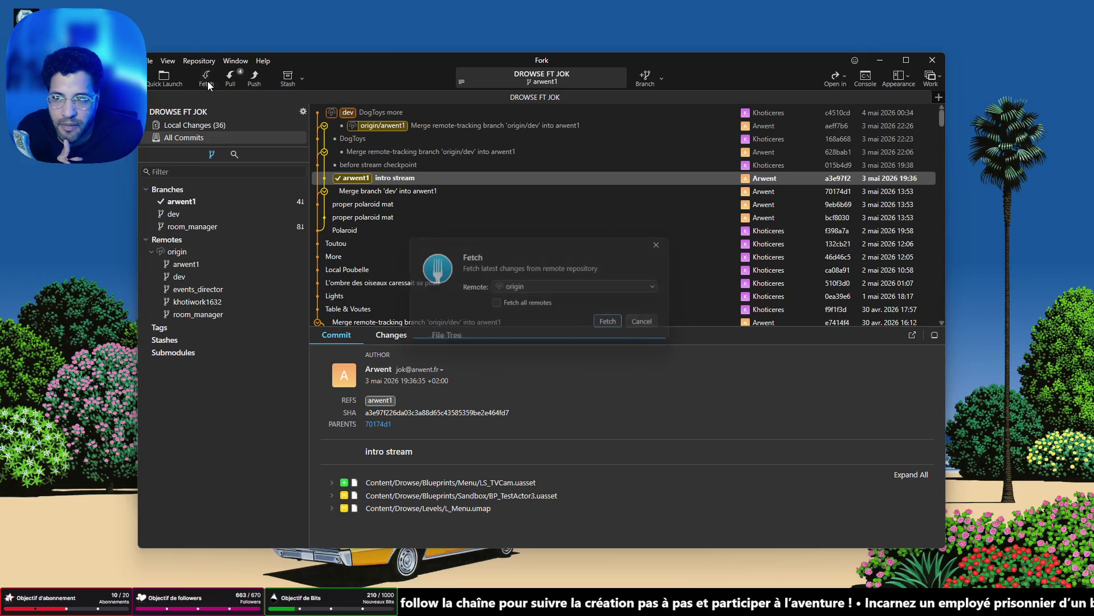
left_click(606, 326)
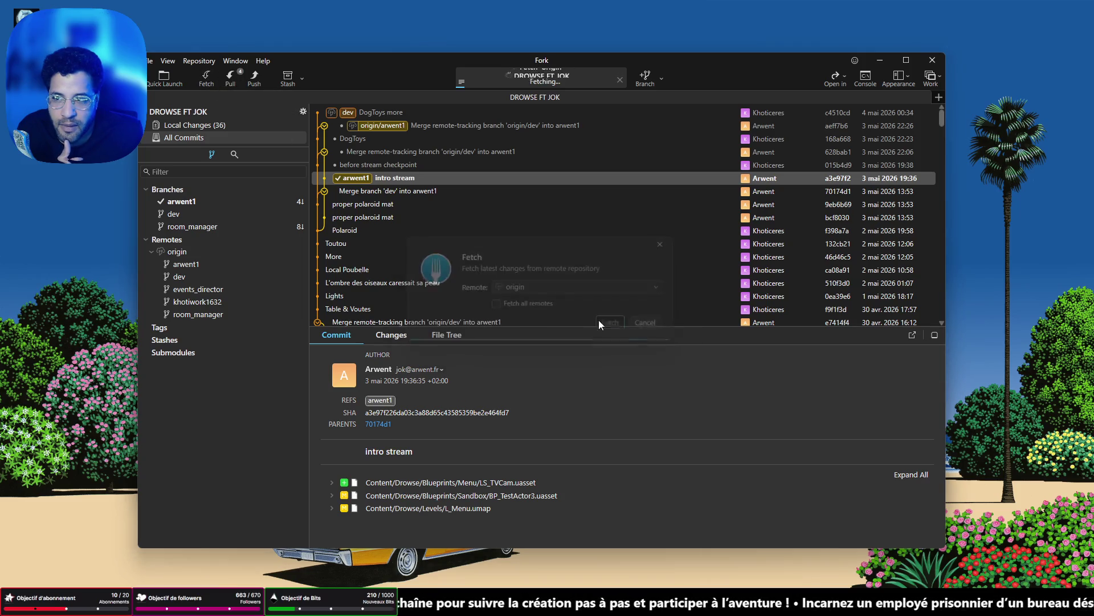
left_click(231, 80)
left_click(626, 347)
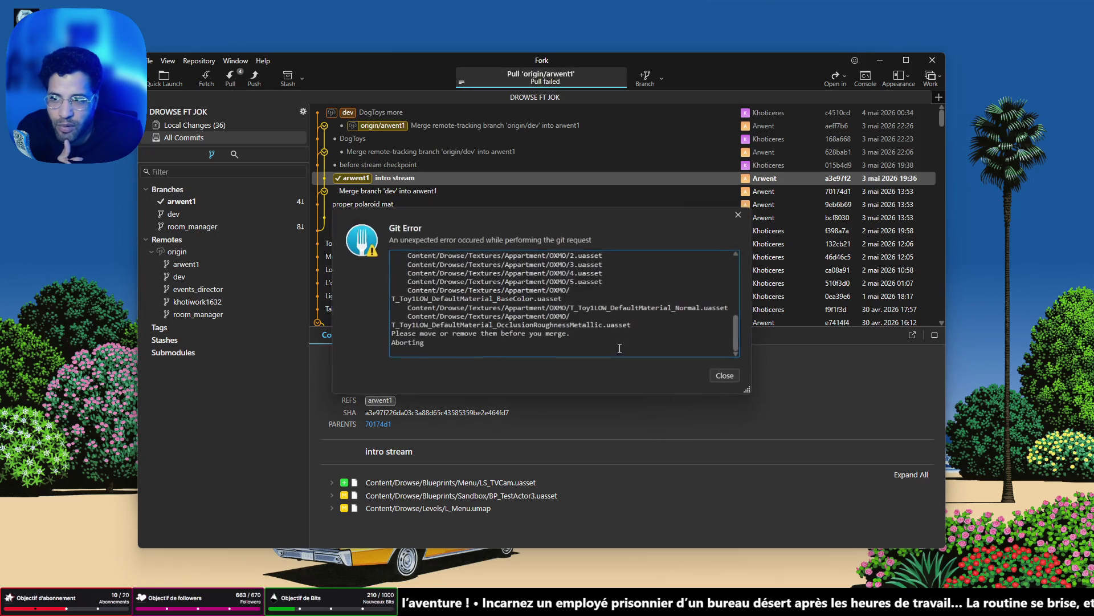
left_click(725, 377)
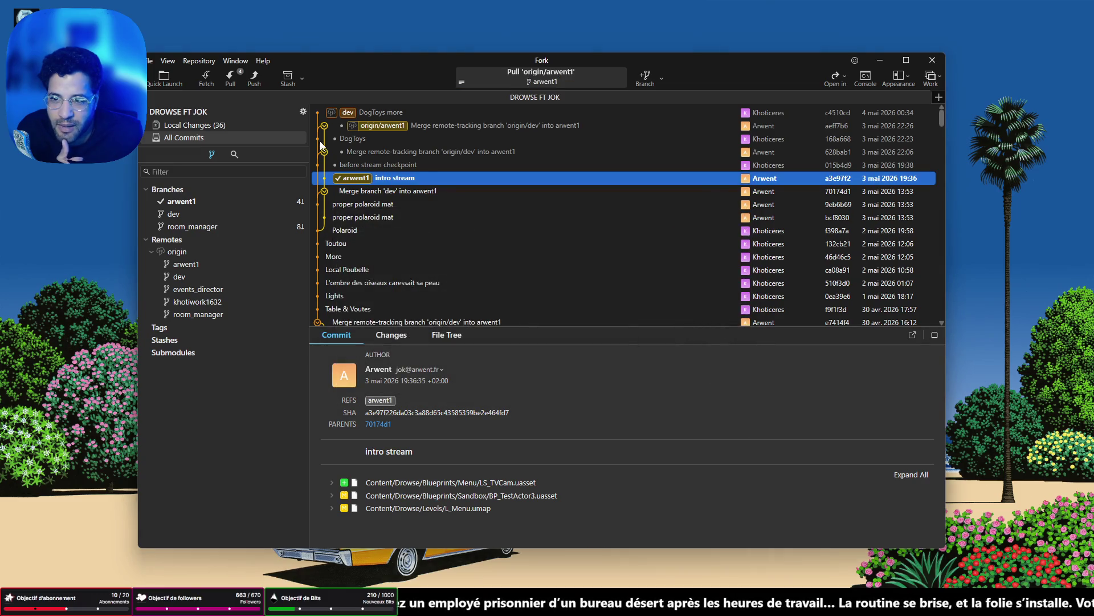
Retry the pull, dismiss the error, then cancel and view the 36 local changes.
left_click(230, 81)
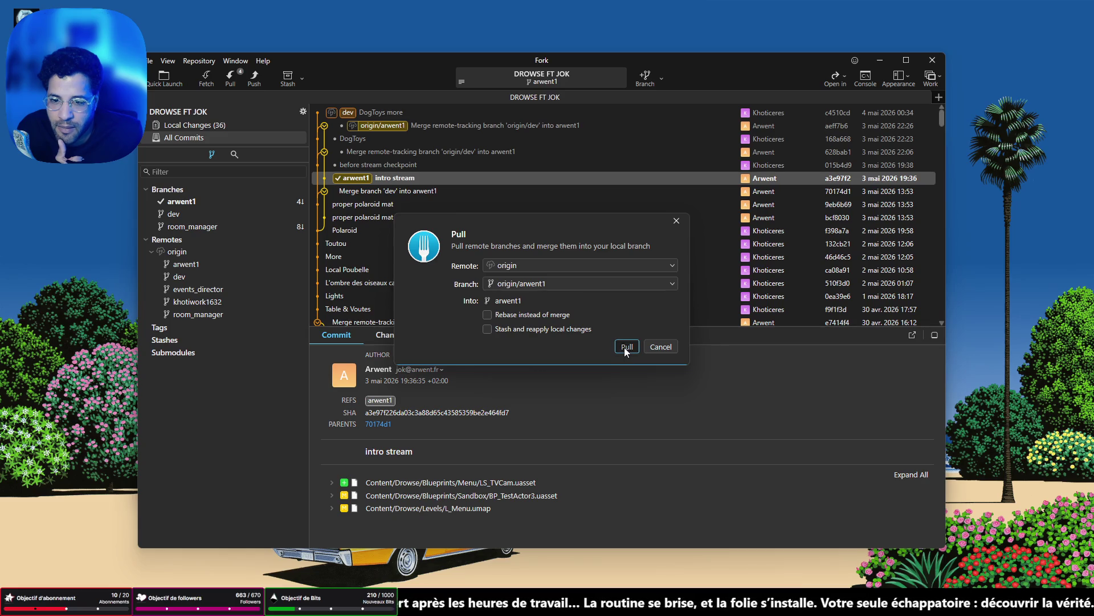
left_click(626, 347)
scroll(597, 328, "up", 5)
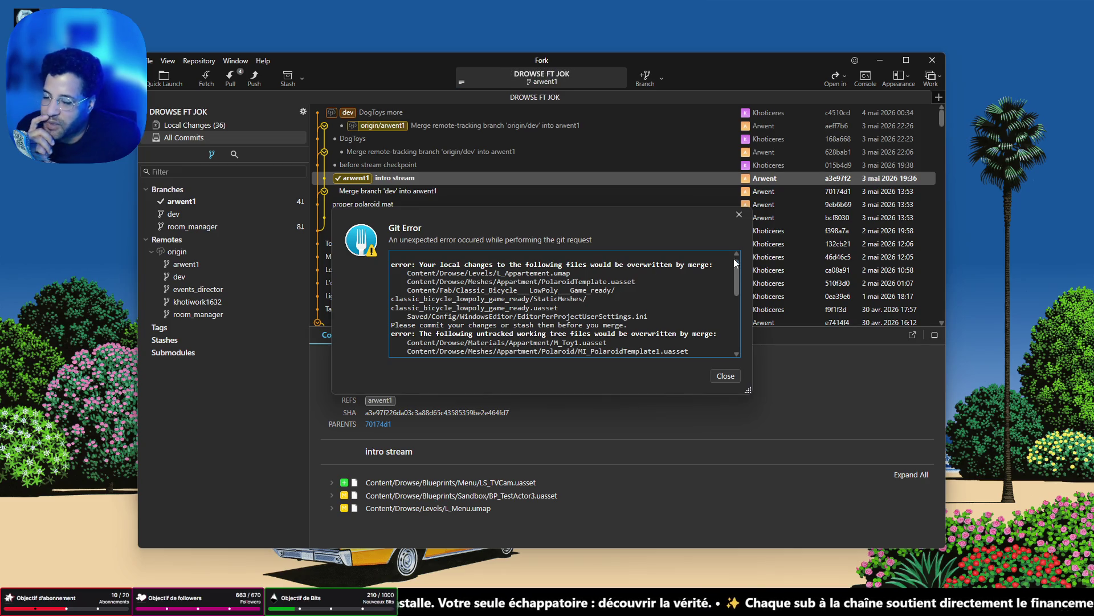
left_click(739, 215)
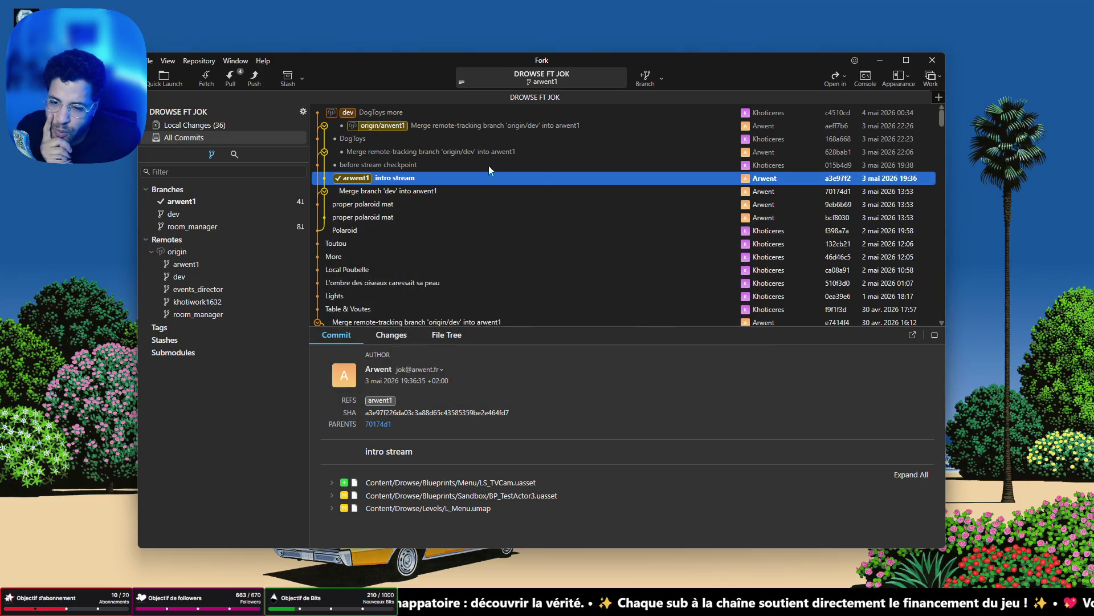
left_click(231, 78)
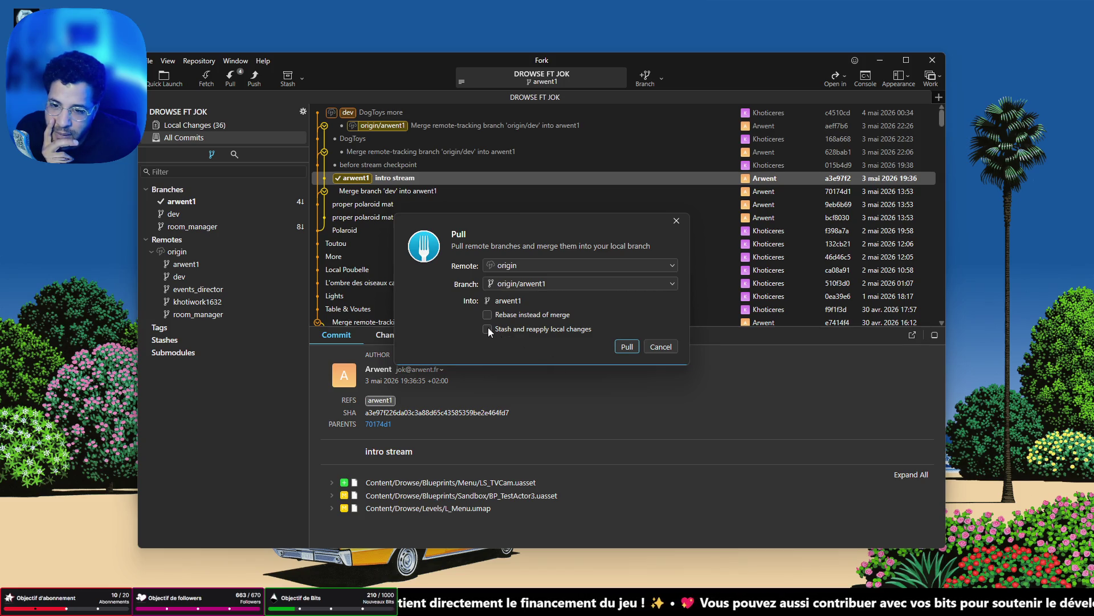
left_click(659, 343)
left_click(244, 123)
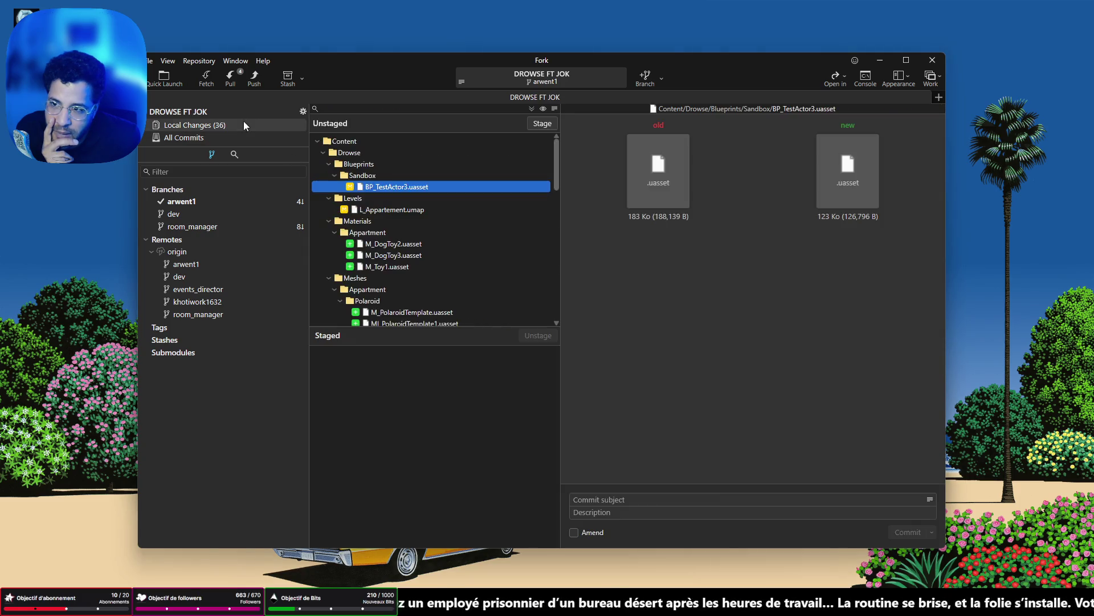
left_click(230, 80)
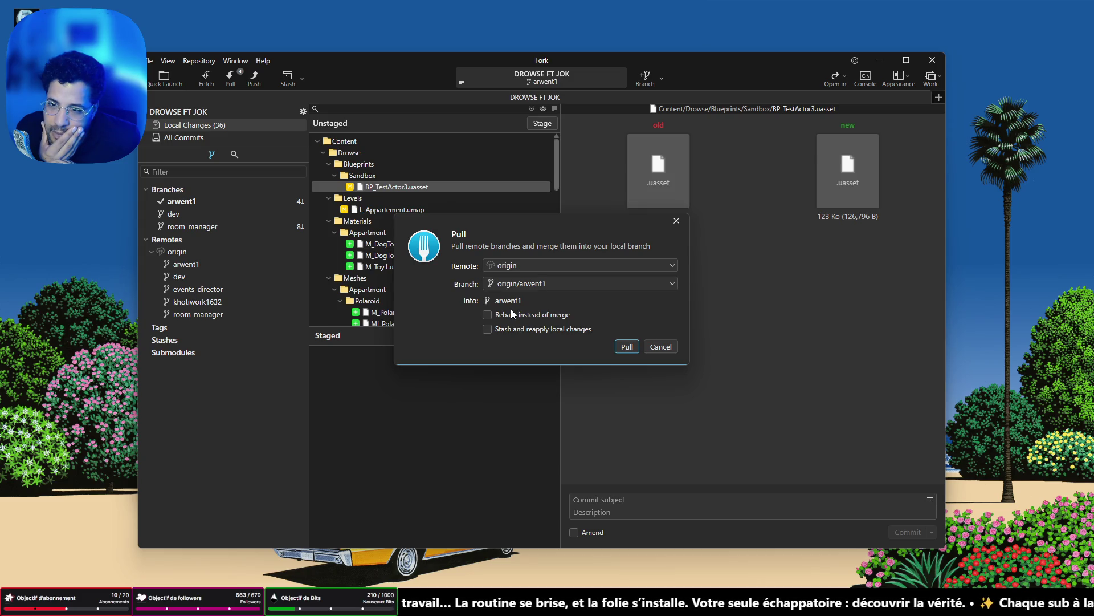
mouse_move(500, 244)
left_mouse_down()
mouse_move(471, 403)
mouse_move(453, 162)
left_mouse_up()
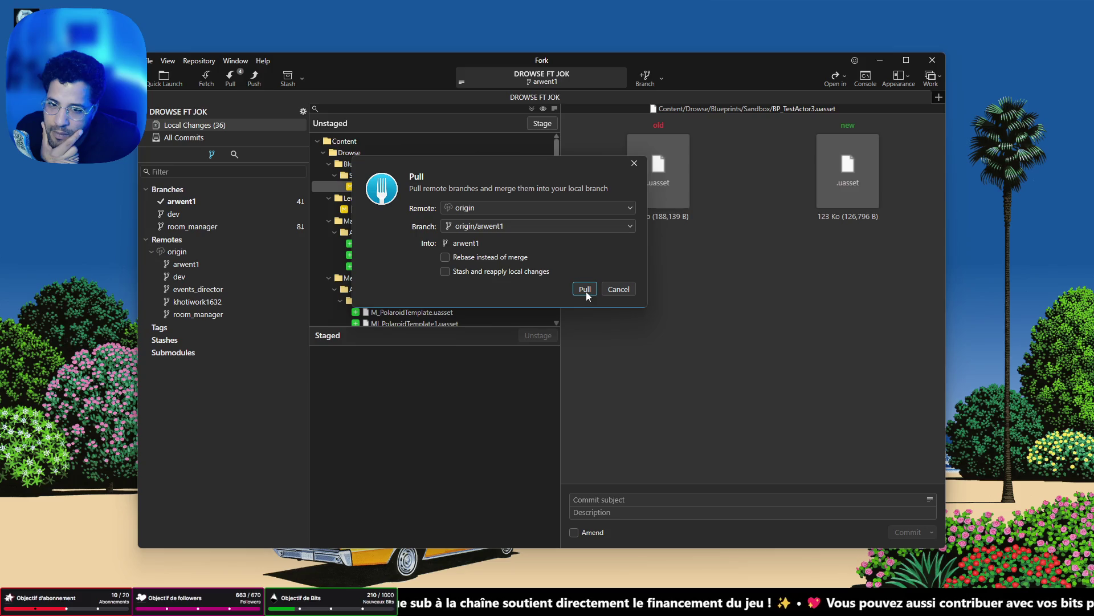
left_click(586, 292)
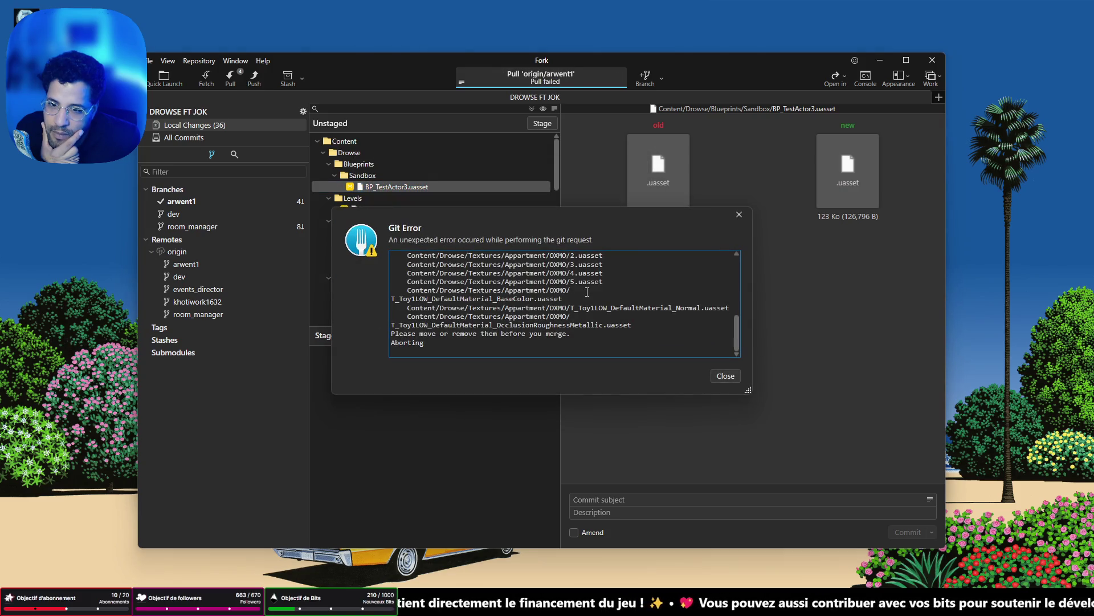
scroll(587, 292, "up", 8)
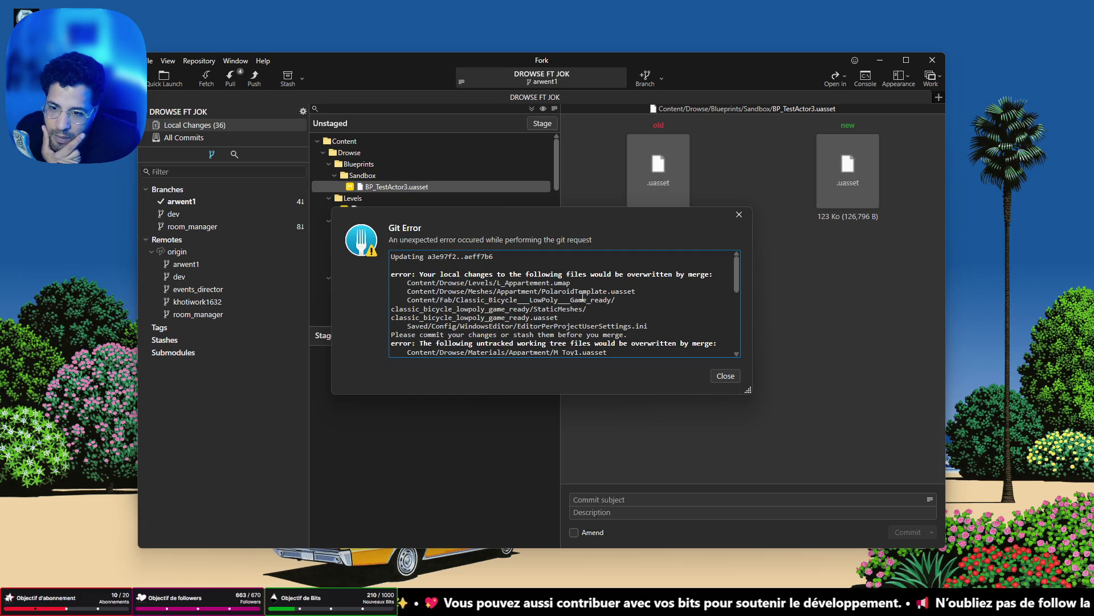
scroll(582, 296, "down", 8)
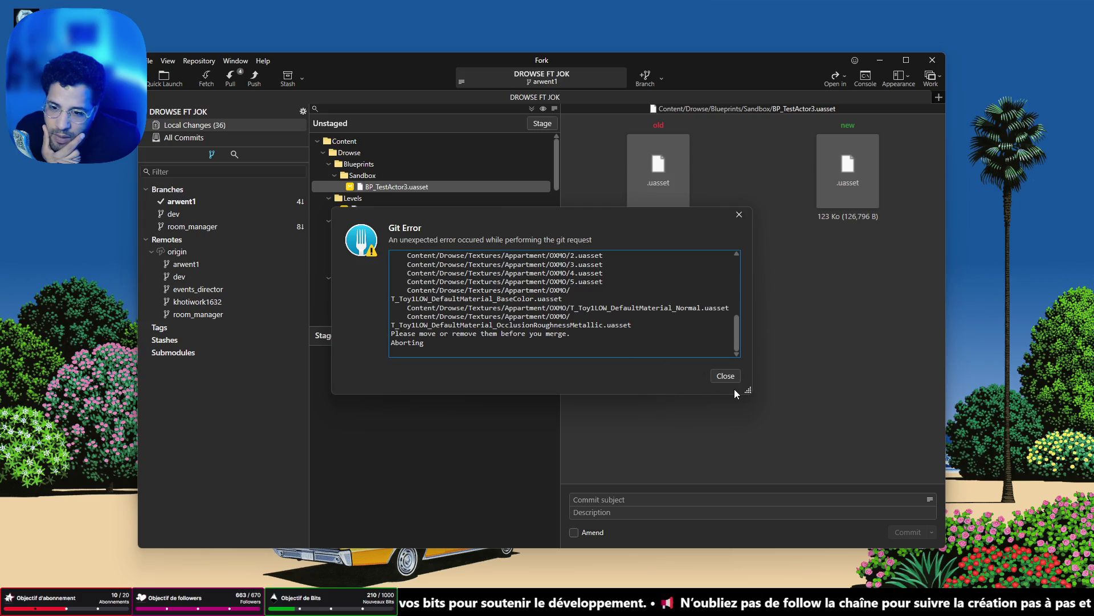
left_click(725, 376)
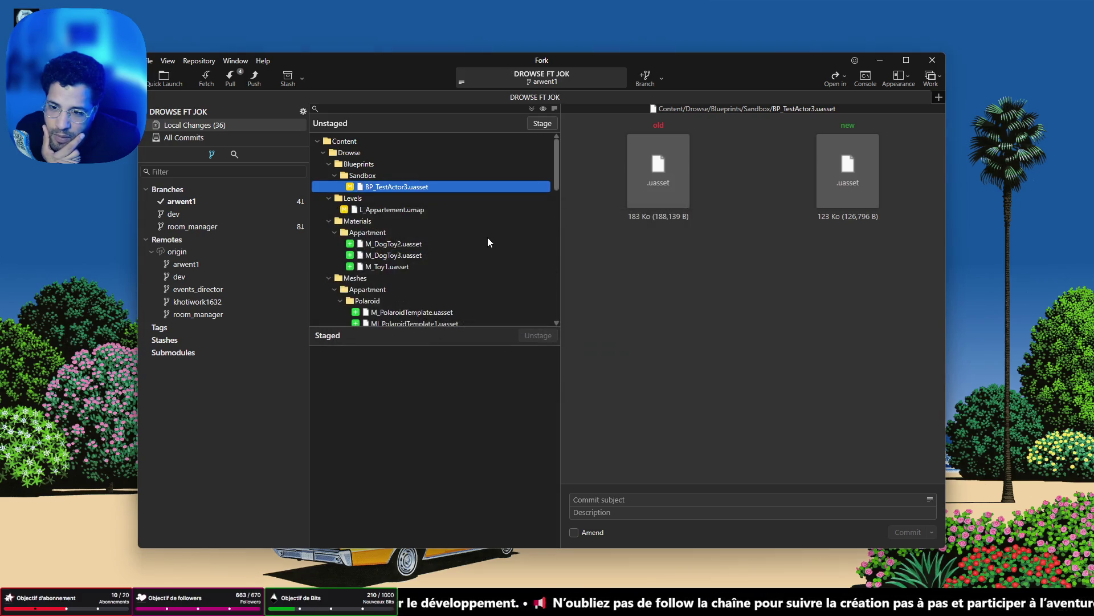
scroll(488, 239, "down", 5)
scroll(486, 245, "down", 2)
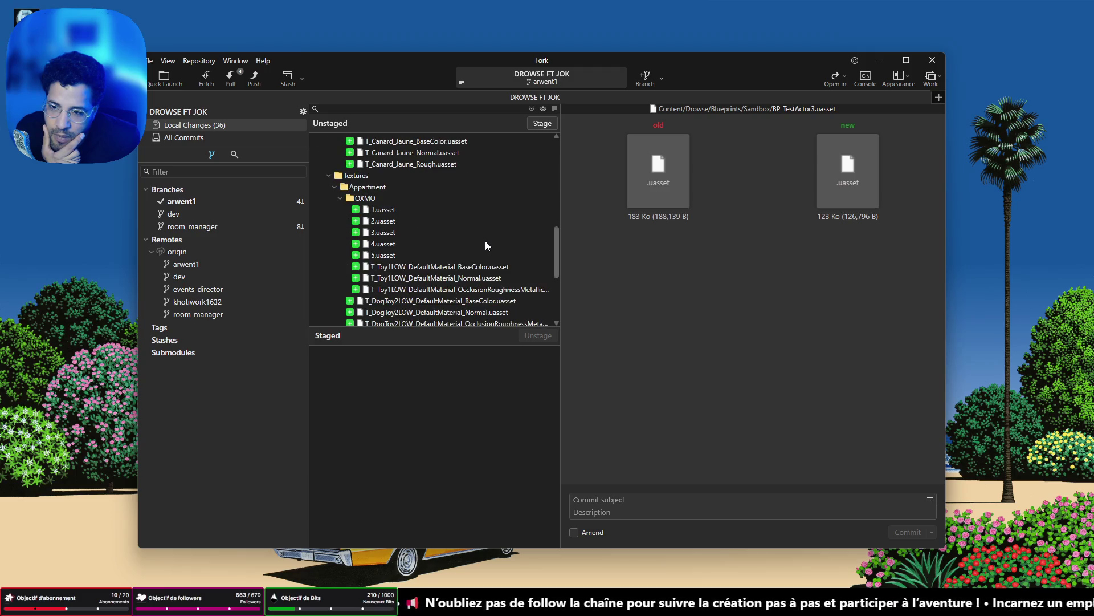
scroll(486, 246, "down", 4)
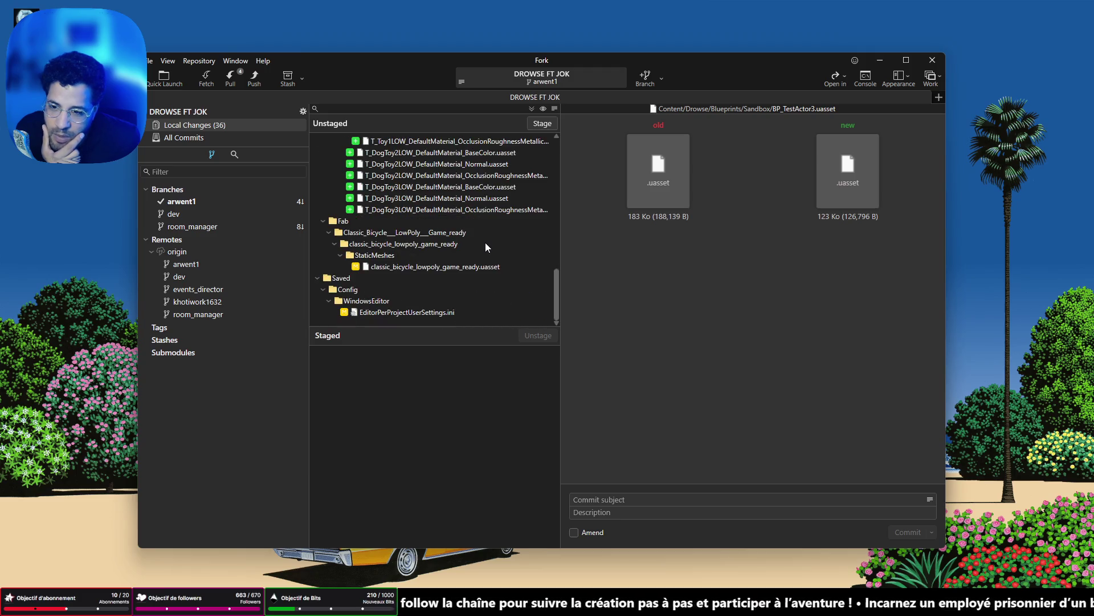
scroll(485, 245, "up", 10)
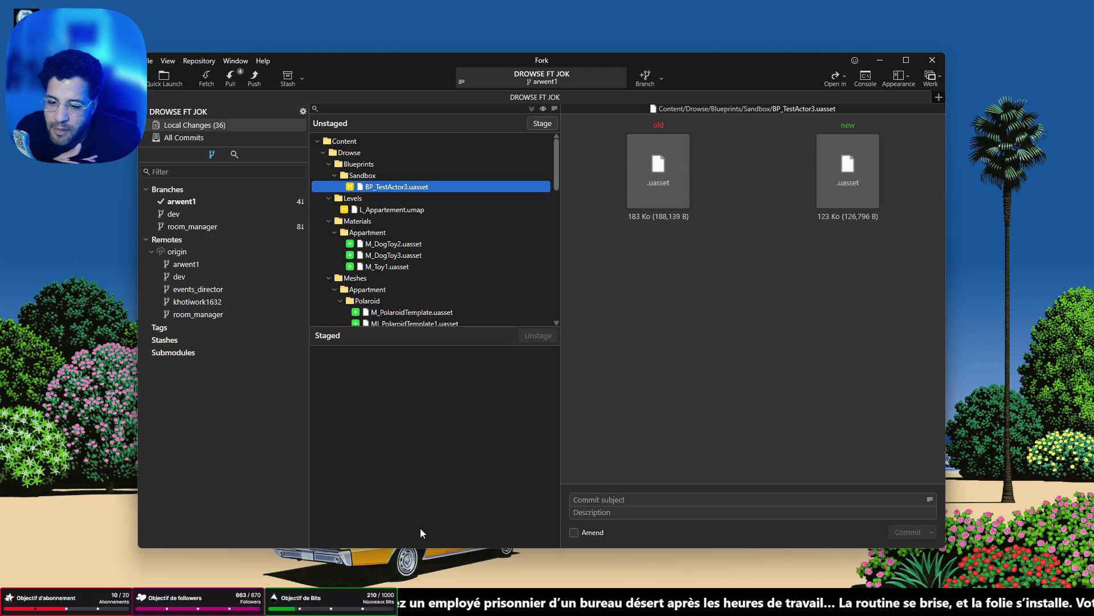
left_click(375, 603)
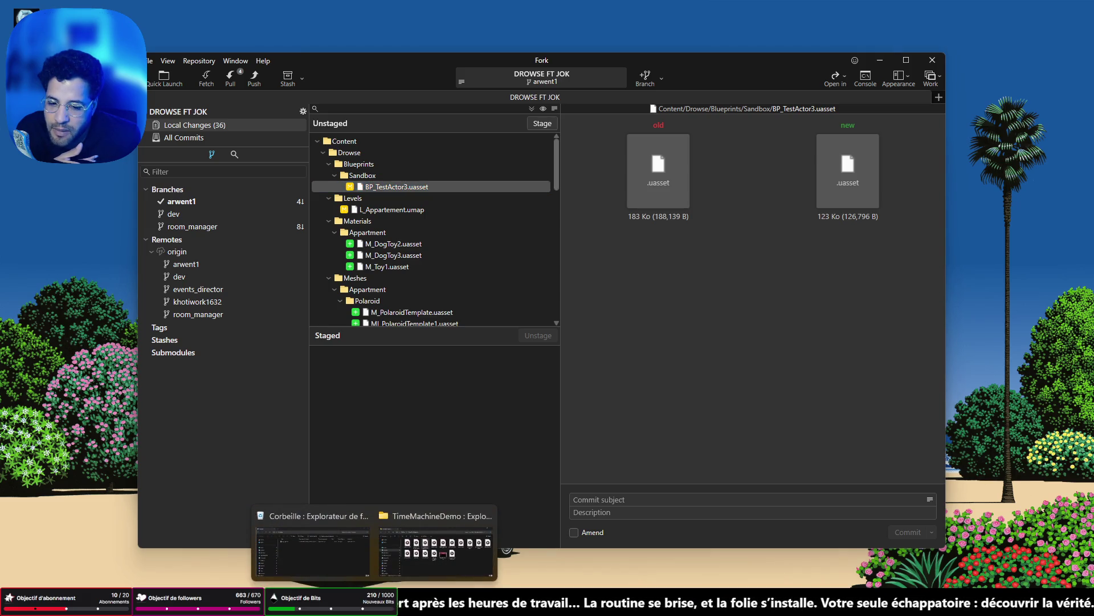
Browse TimeMachineDemo > BLENDER > DrowseV2 > DROWSE FT JOK and launch Drowse.uproject.
left_click(416, 535)
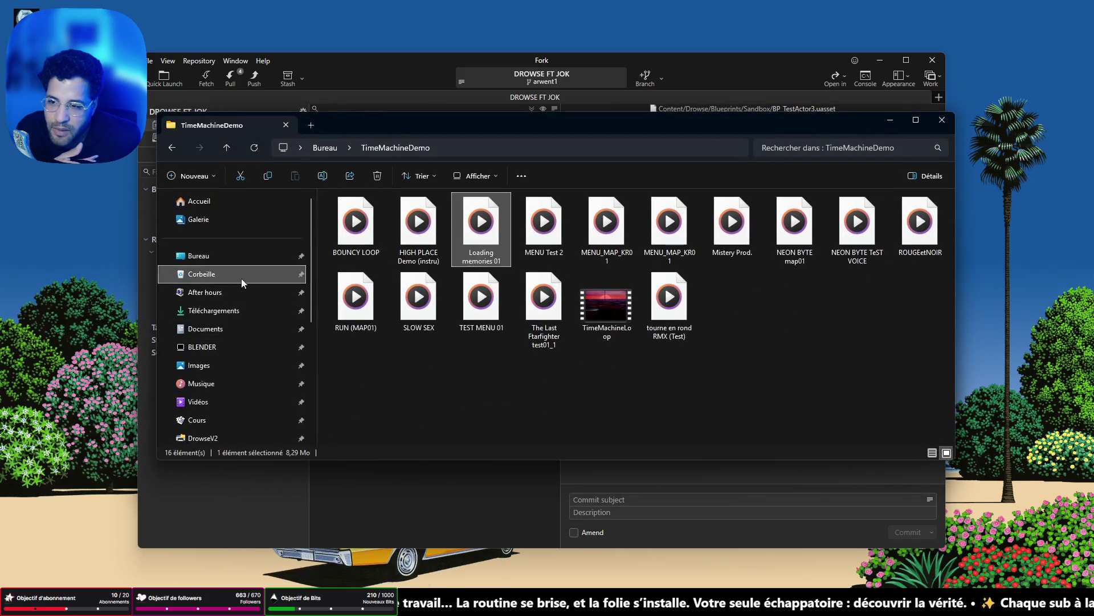
left_click(226, 346)
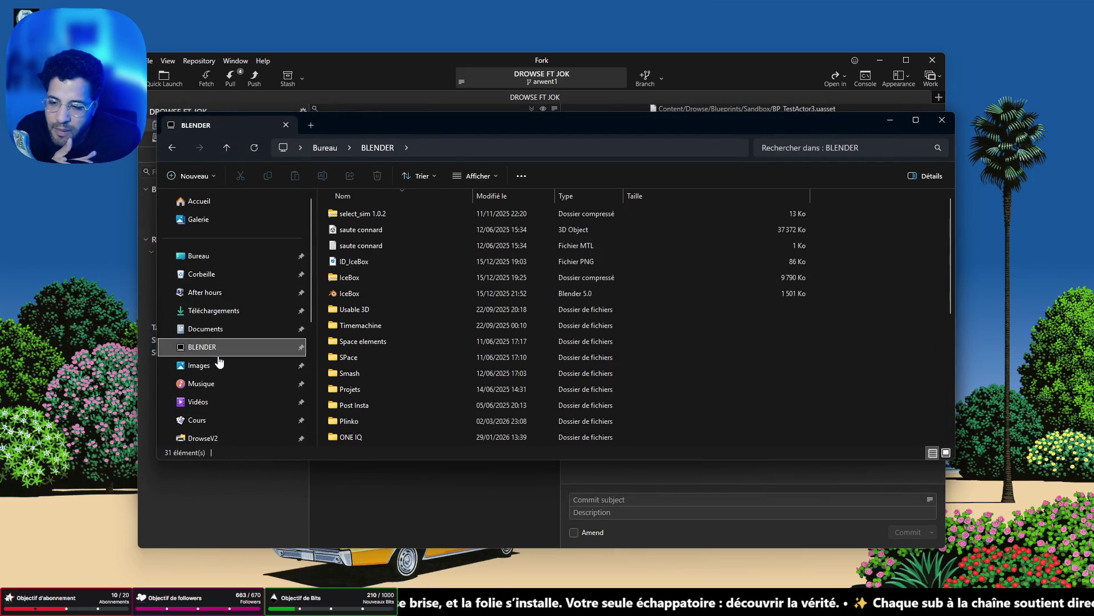
left_click(205, 438)
scroll(296, 402, "down", 1)
left_click(228, 380)
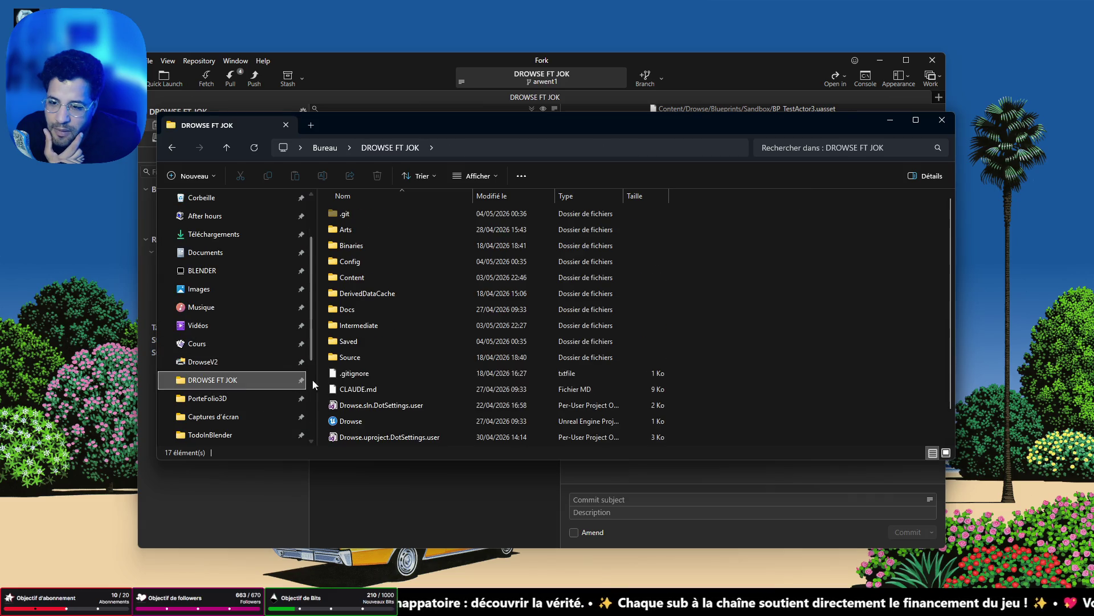
double_click(354, 420)
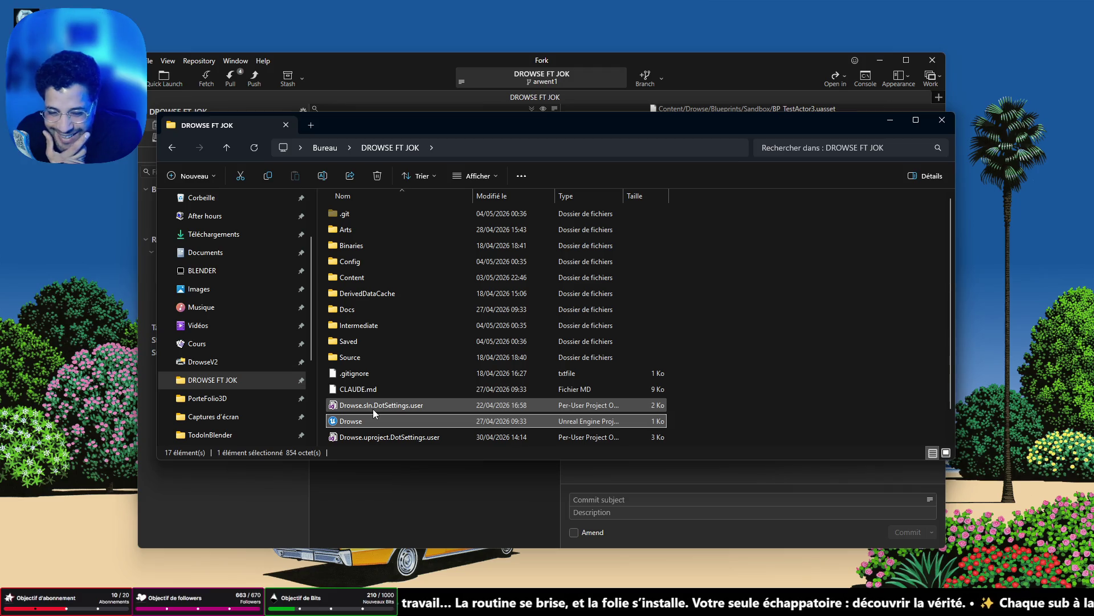
key("alt+Tab")
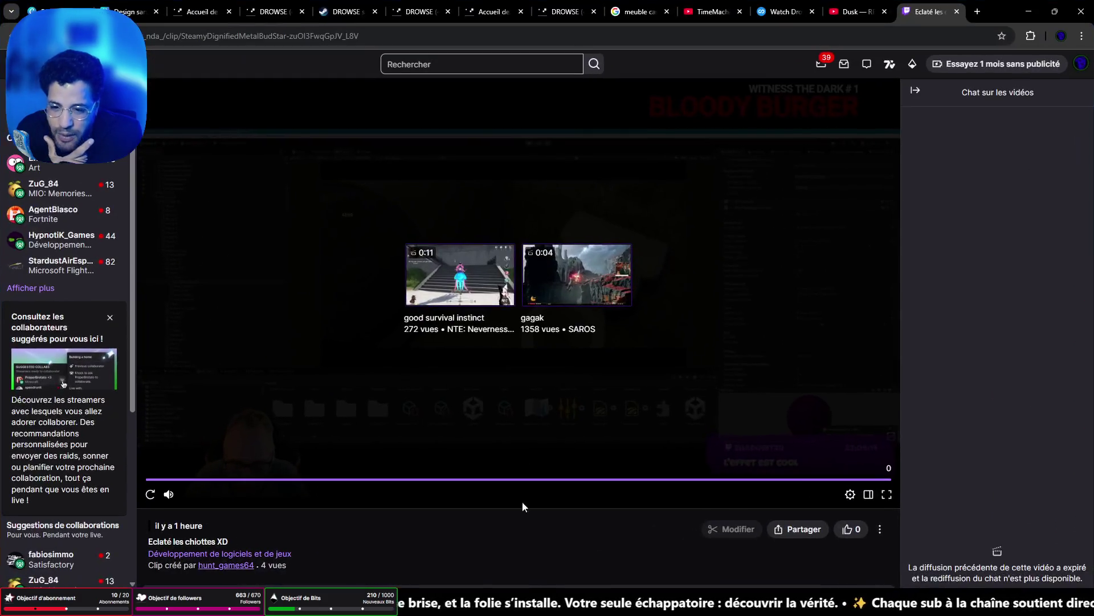
Reload and pause the clip, then open the followed channel streaming 'Stream mouduku GAMEDEV'.
key("F5")
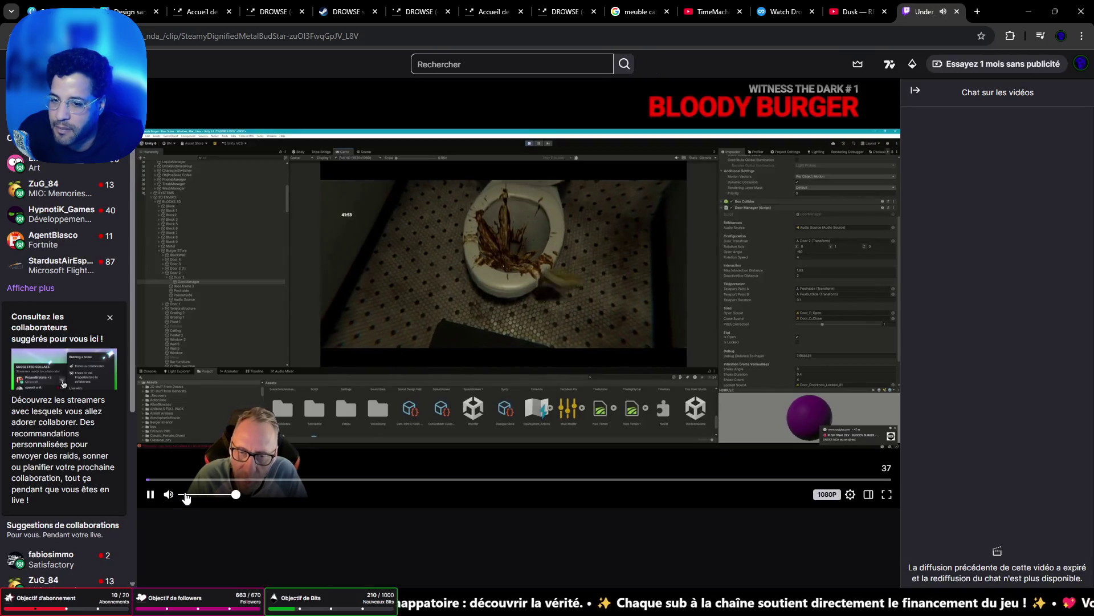
left_click(34, 288)
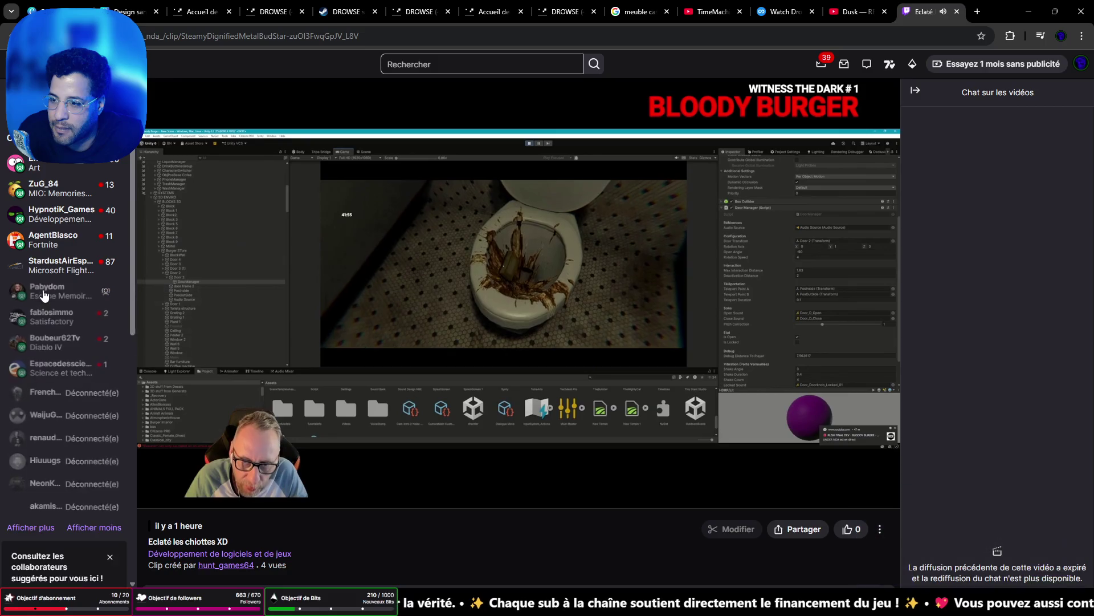
left_click(151, 494)
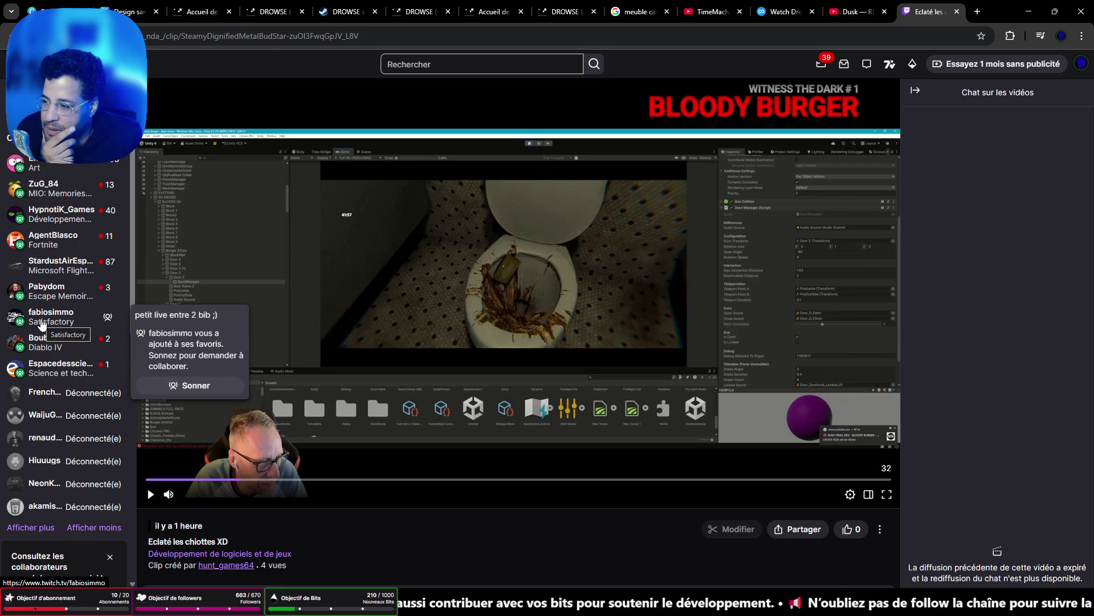
left_click(64, 169)
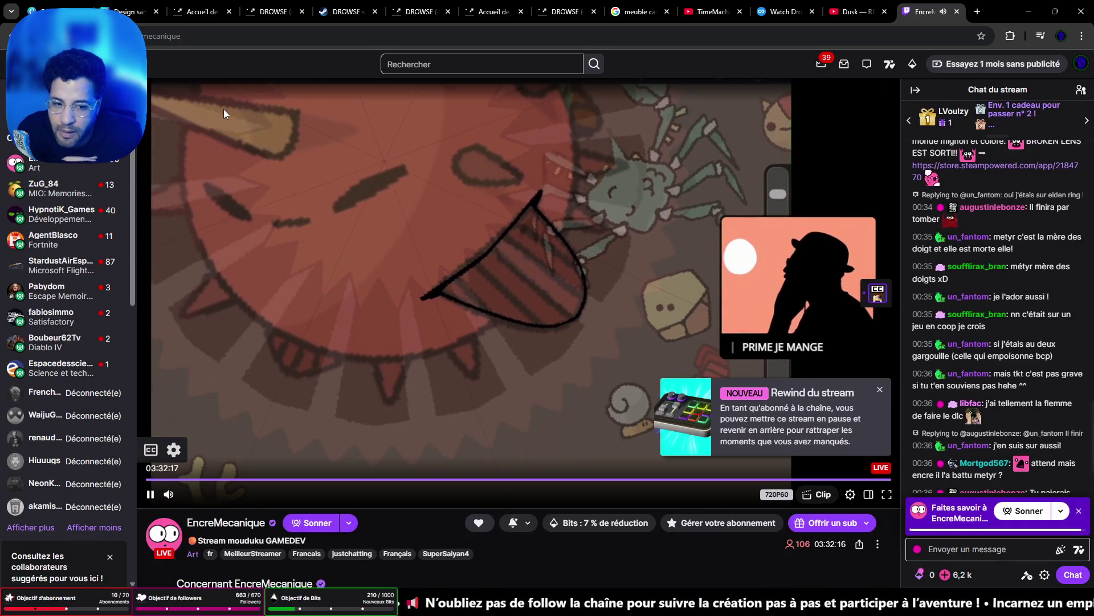
mouse_move(234, 502)
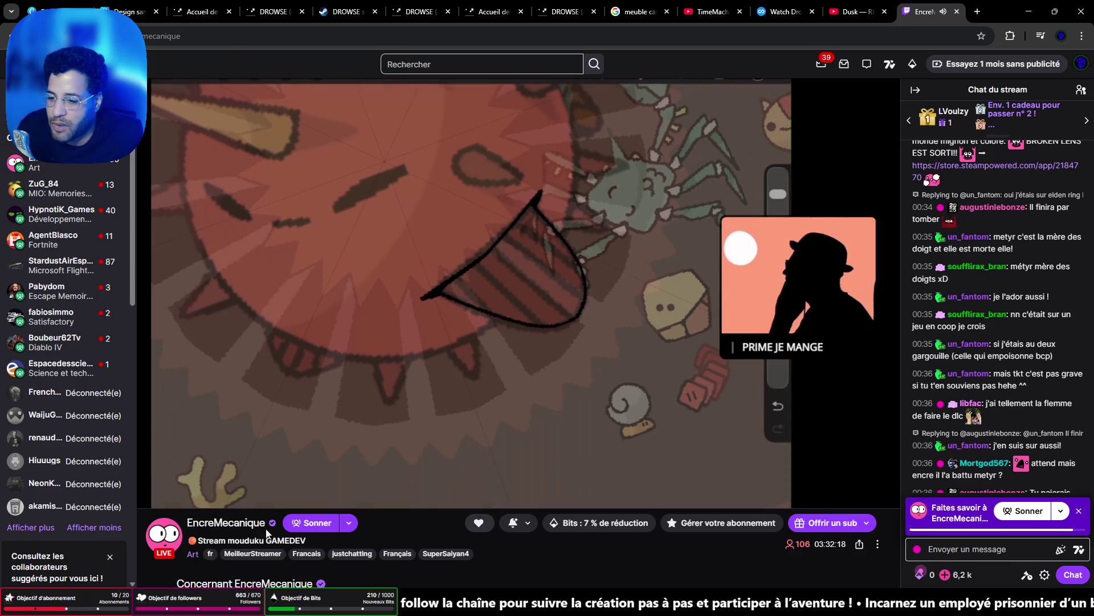
left_click_drag(265, 526, 187, 523)
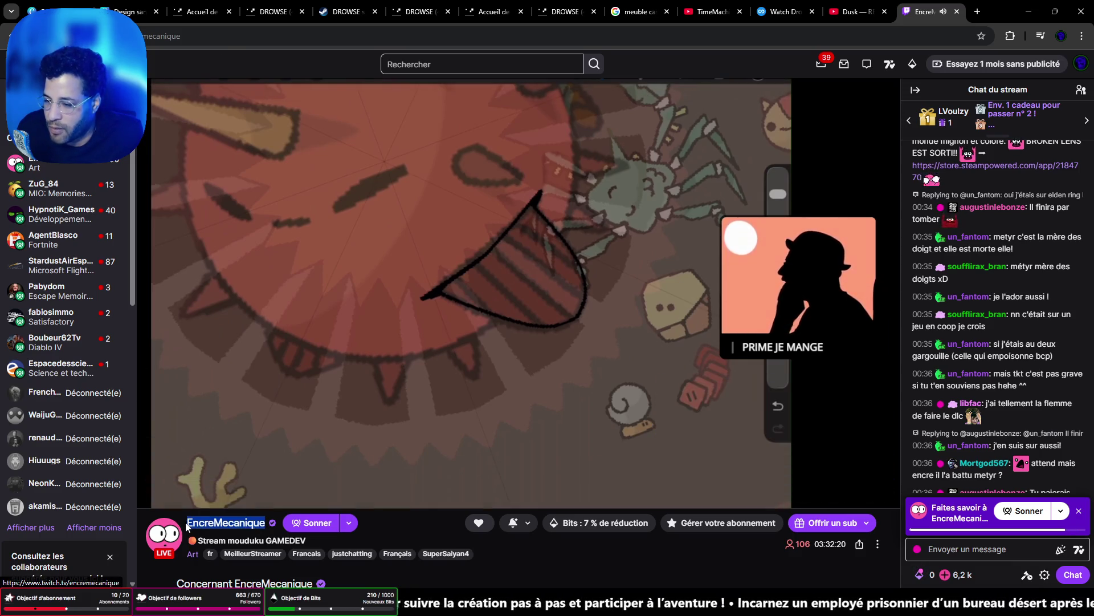